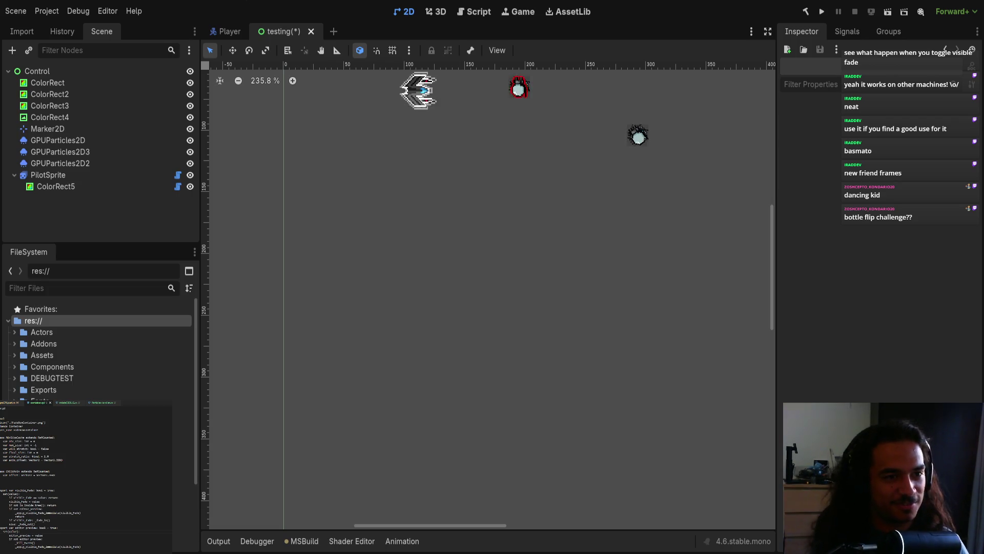
Select PilotSprite, open ColorRect5's afterimagesCPUpart.cs, and add a line after the frameNum reset.
scroll(422, 212, "up", 5)
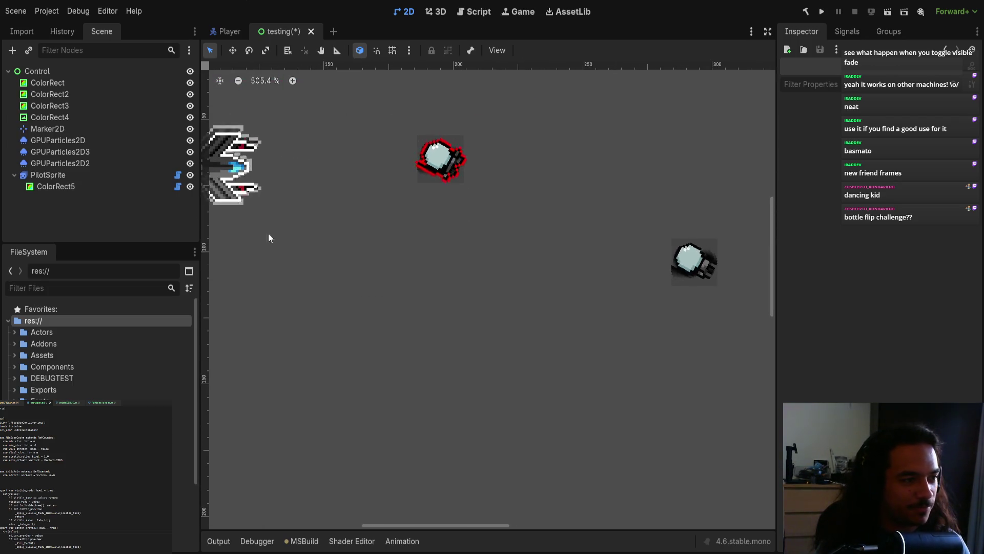
left_click(82, 175)
left_click(178, 187)
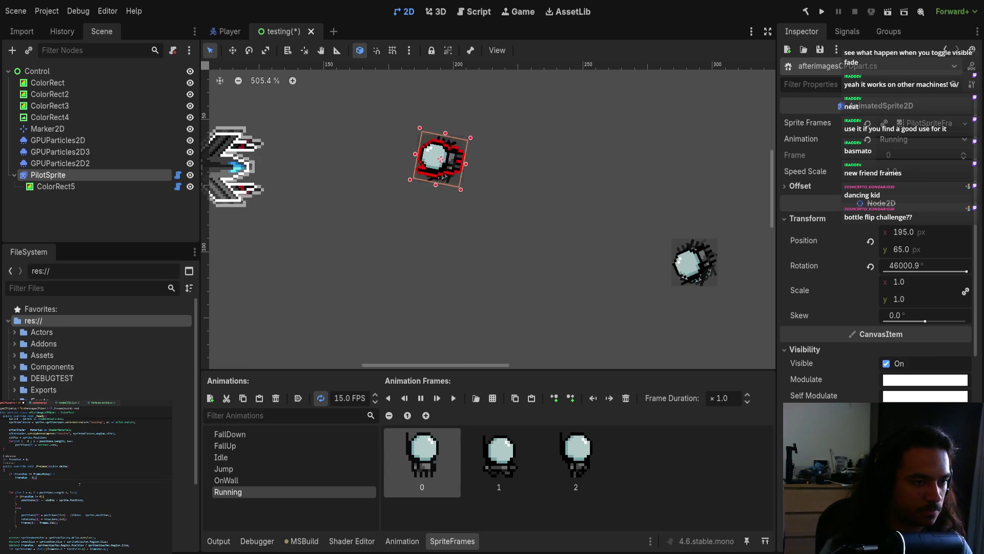
key("Return")
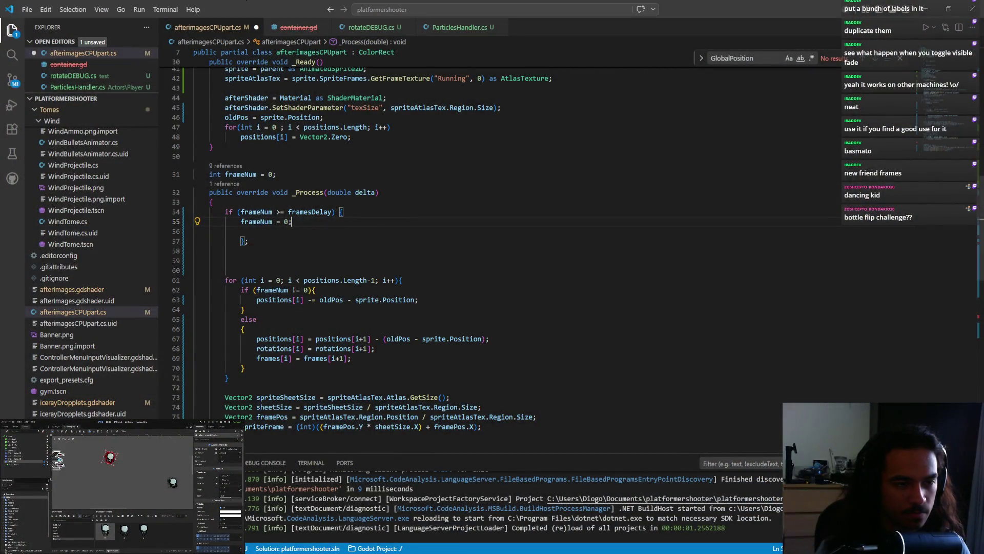
Paste the atlas texture lookup onto a new indented line inside the frame-delay if block.
left_click(241, 225)
key("ctrl+z")
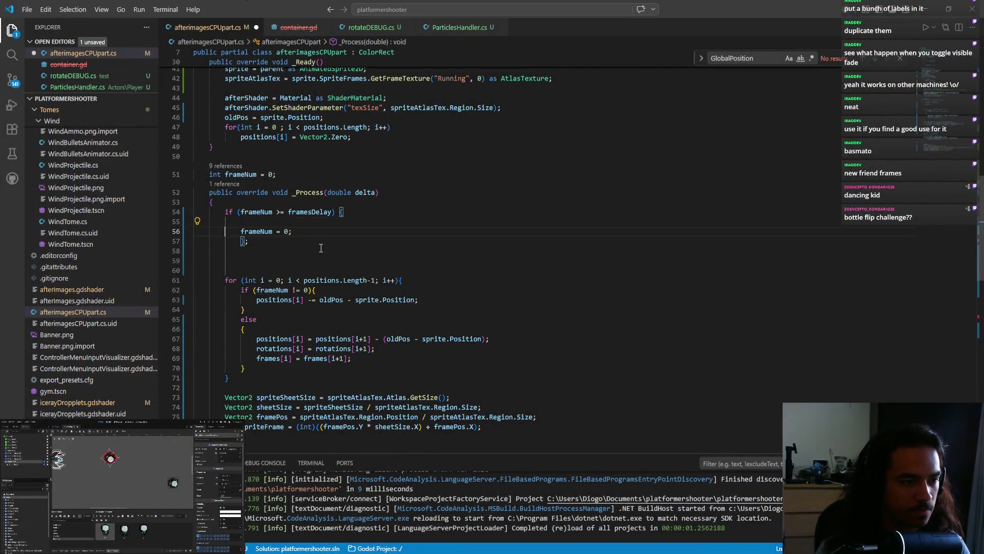
key("ctrl+z")
key("Tab")
key("ctrl+s")
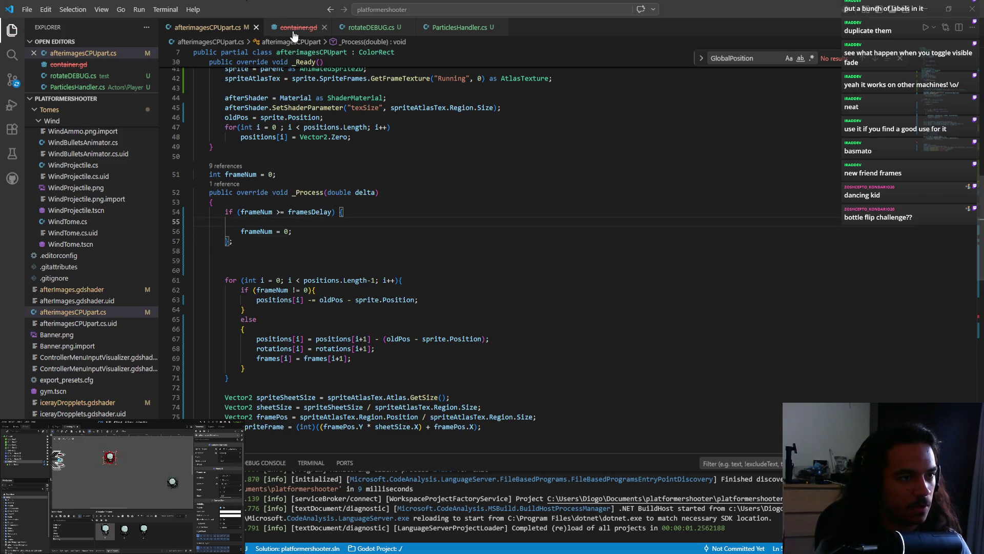
left_click(324, 237)
key("Delete")
key("Delete")
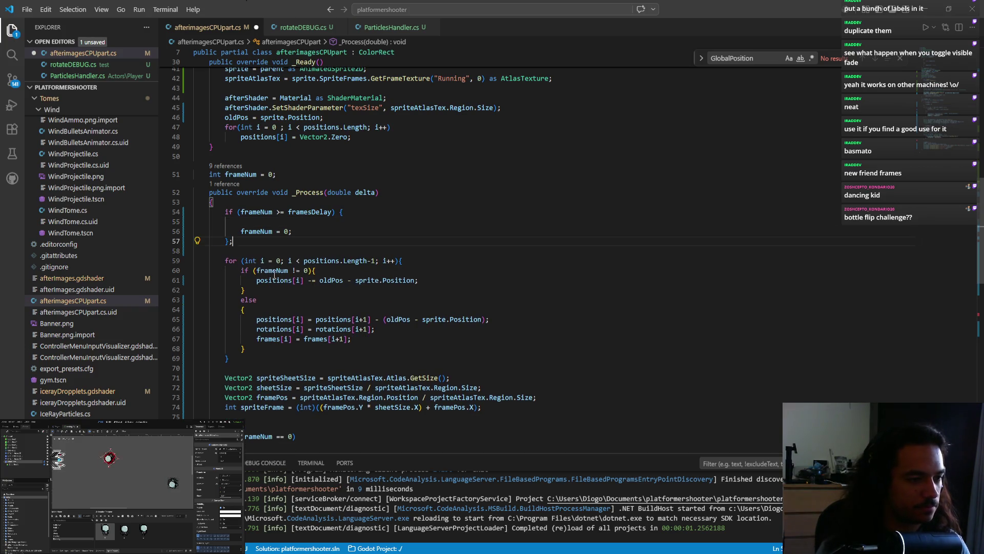
left_click(275, 222)
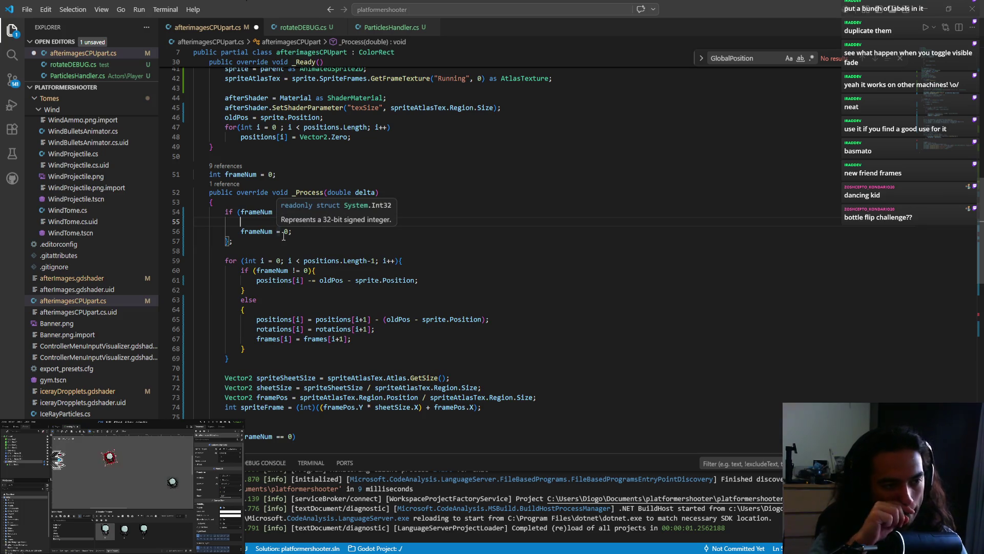
type("spriteAtlasTex = sprite.SpriteFrames.GetFrameTexture(\"Running\", 0) as AtlasTexture;")
Change the GetFrameTexture arguments from 'Running', 0 to sprite.Animation, sprite.Frame.
left_click(495, 221)
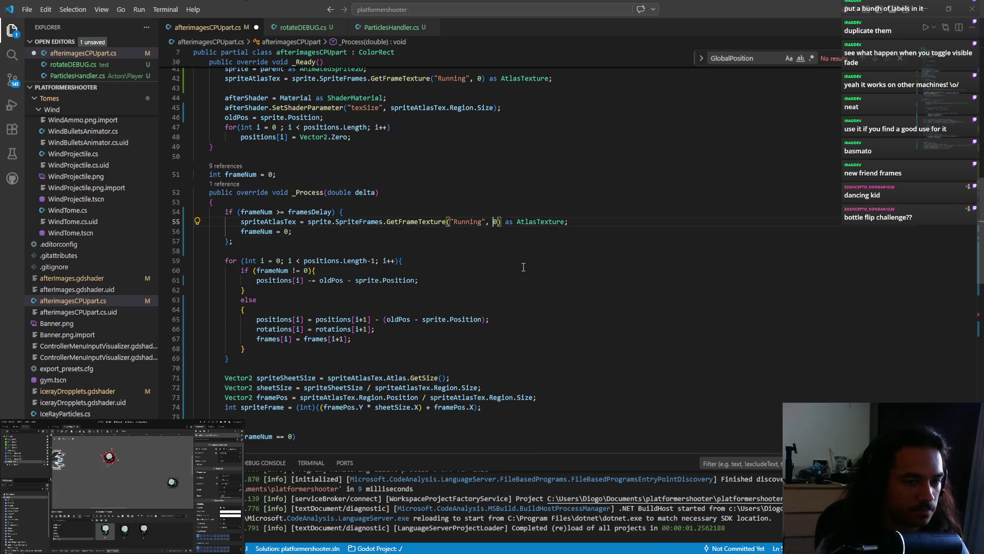
key("ctrl+shift+Left")
key("Delete")
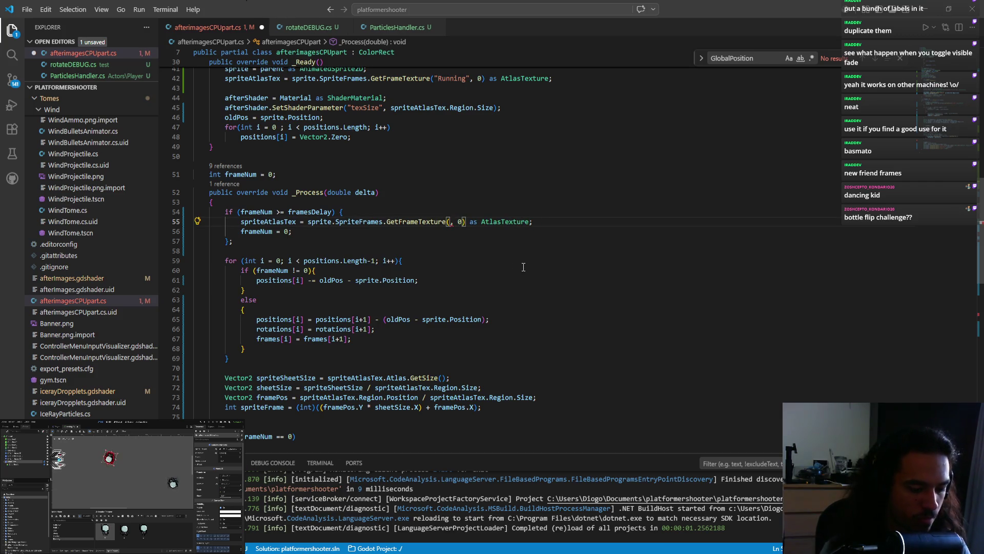
type("sprite.animation")
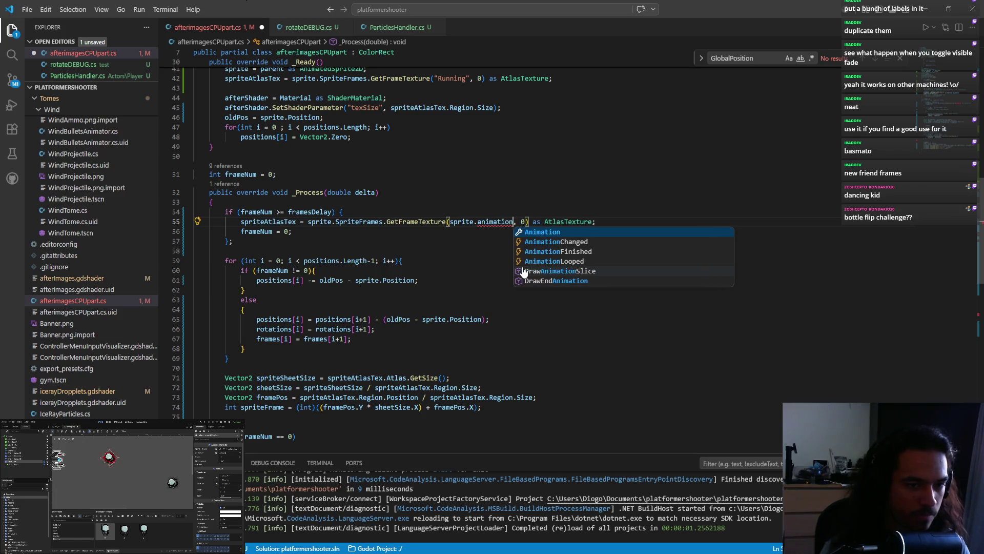
key("Return")
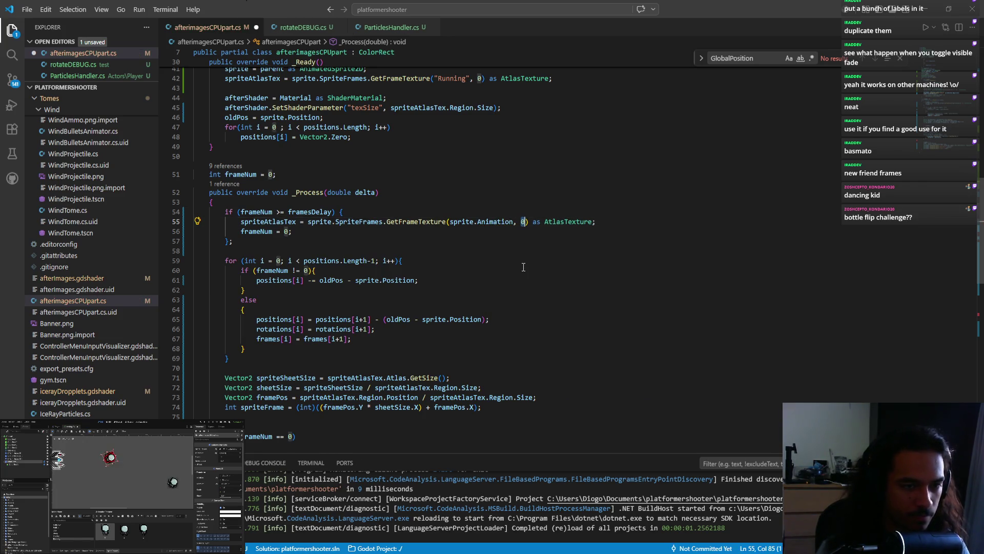
type("prite.fr")
key("Return")
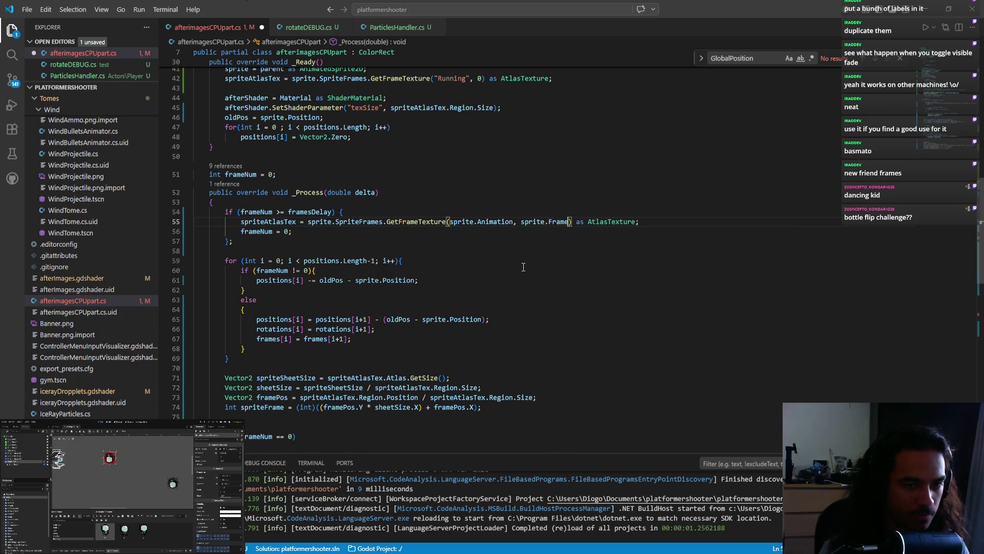
Replace the _Ready texture lookup with the updated expression, save, and return to Godot.
mouse_move(641, 222)
left_mouse_down()
mouse_move(246, 221)
mouse_move(312, 221)
left_mouse_up()
scroll(421, 231, "up", 6)
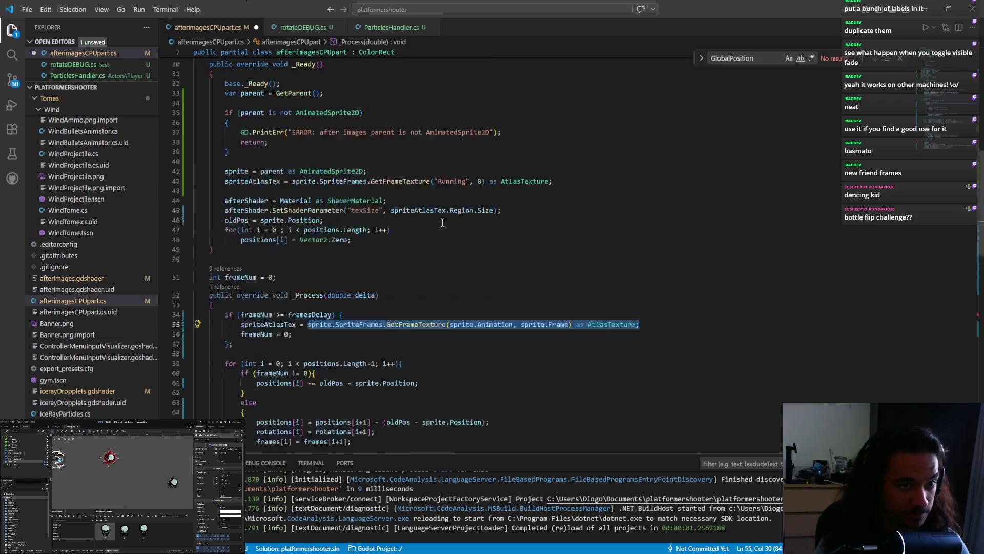
left_click_drag(562, 258, 418, 249)
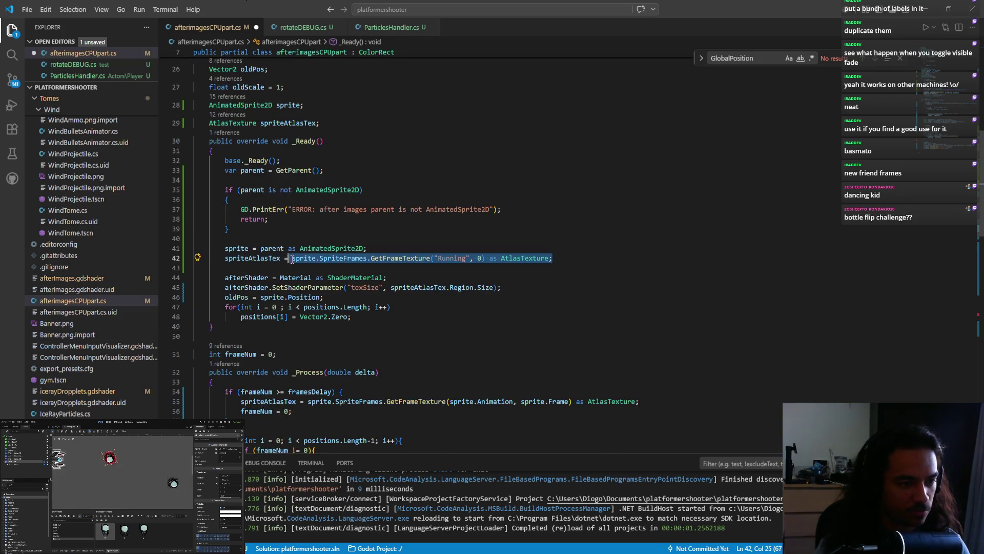
type("sprite.SpriteFrames.GetFrameTexture(sprite.Animation, sprite.Frame) as AtlasTexture;")
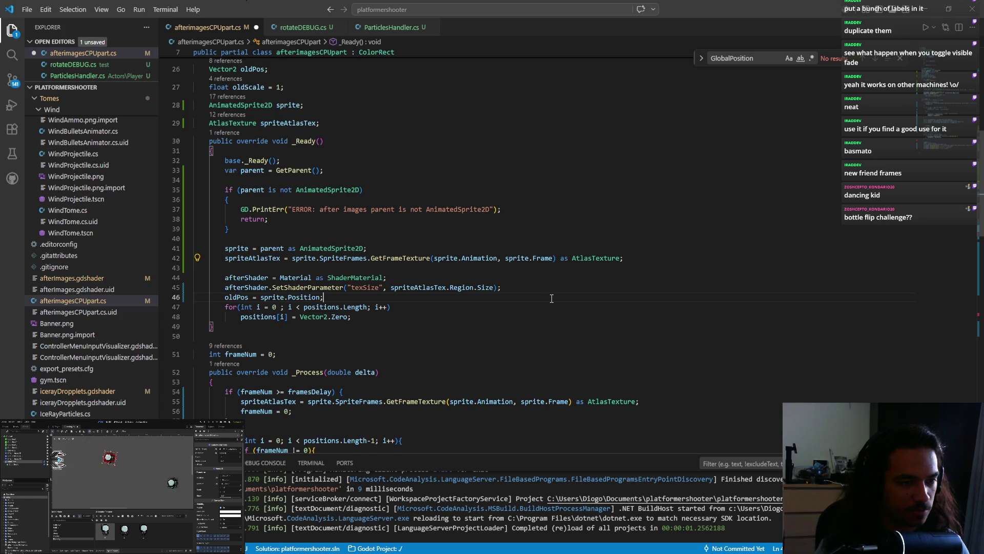
key("ctrl+s")
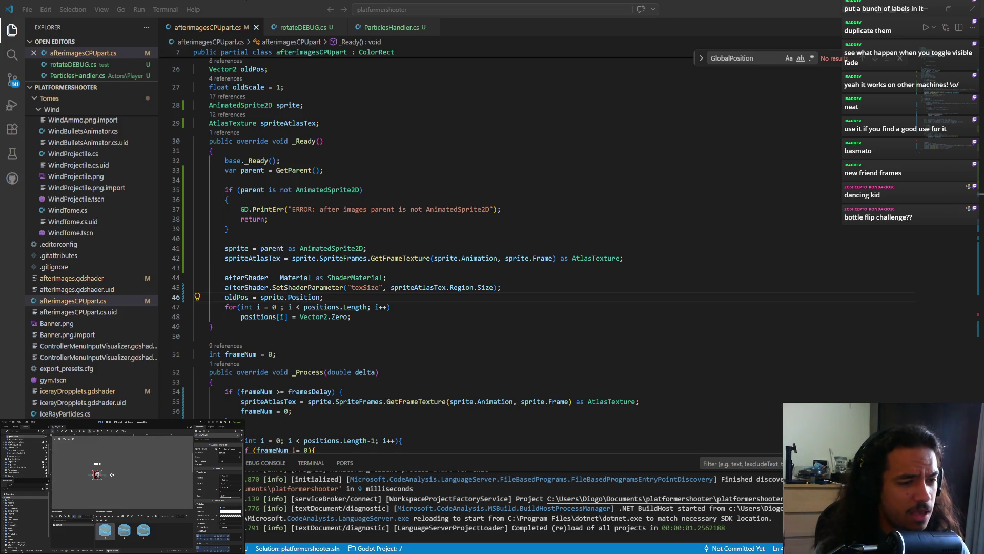
key("alt+Tab")
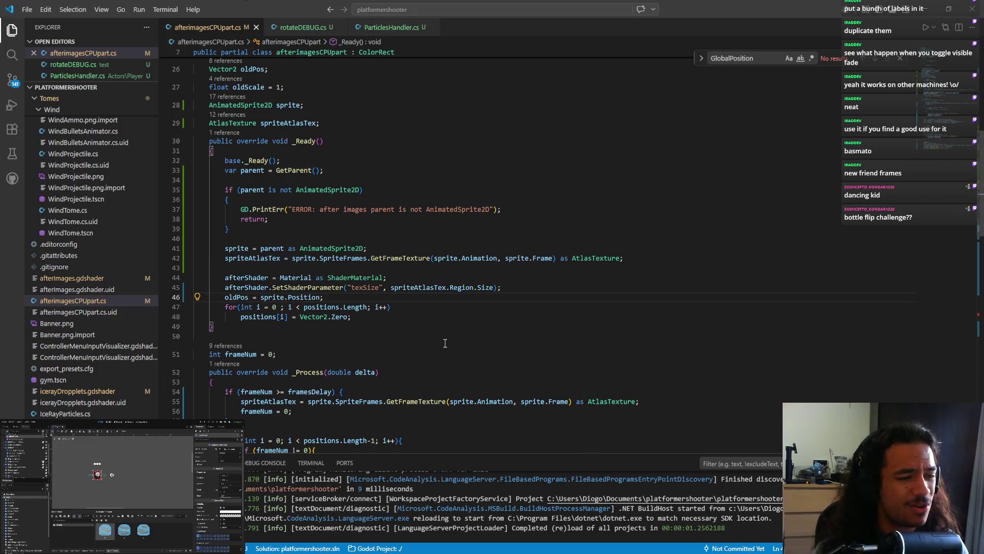
scroll(414, 325, "down", 4)
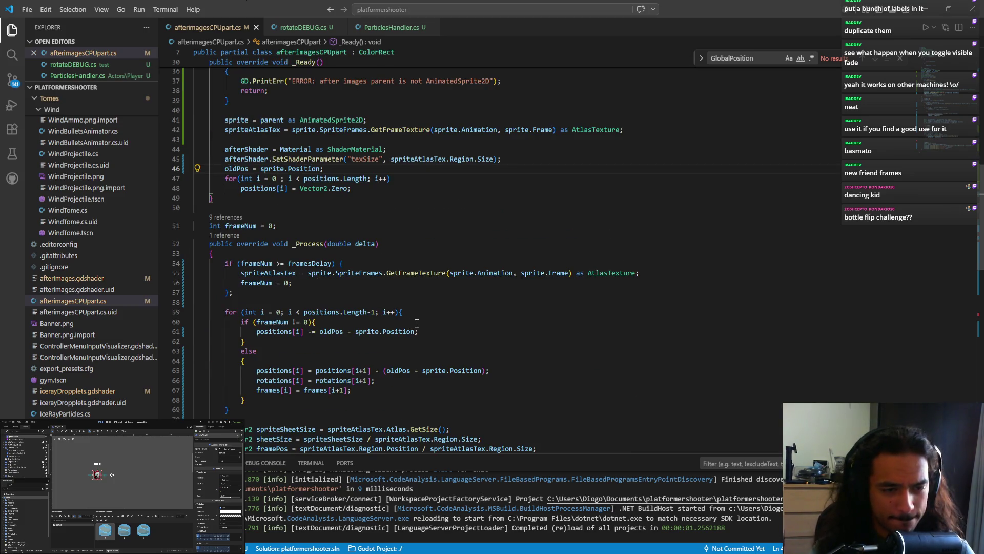
key("alt+Tab")
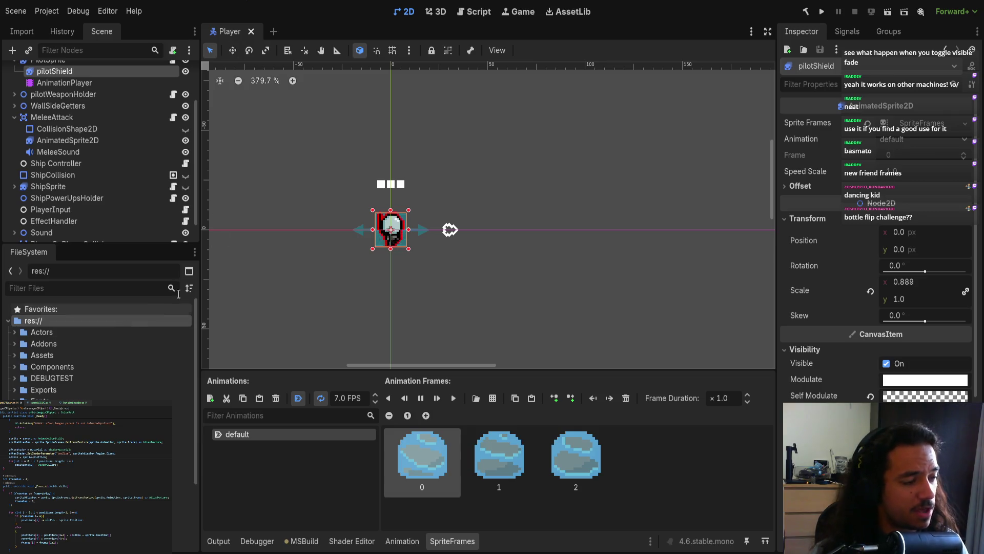
Filter the FileSystem by 'testing' and open testing.tscn.
left_click(72, 287)
type("testing")
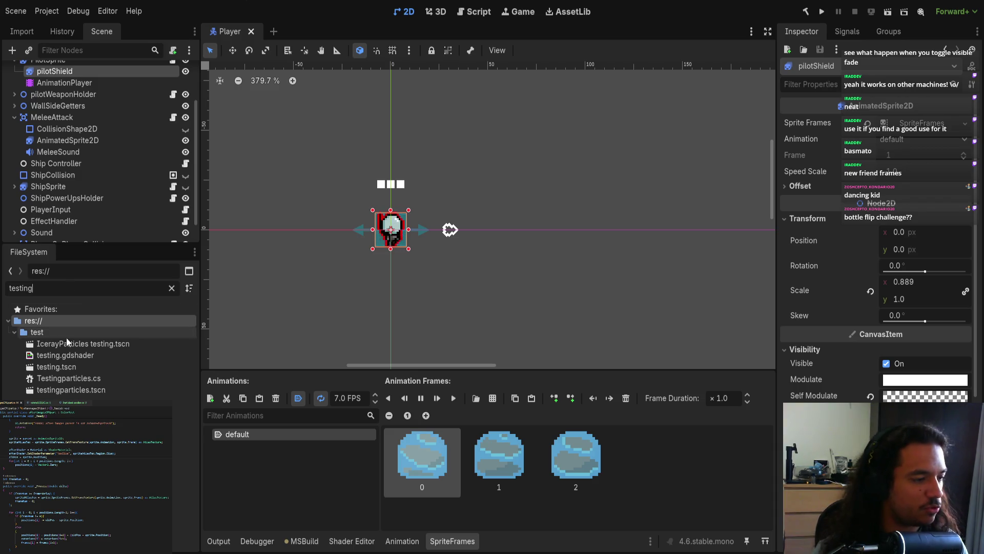
double_click(57, 366)
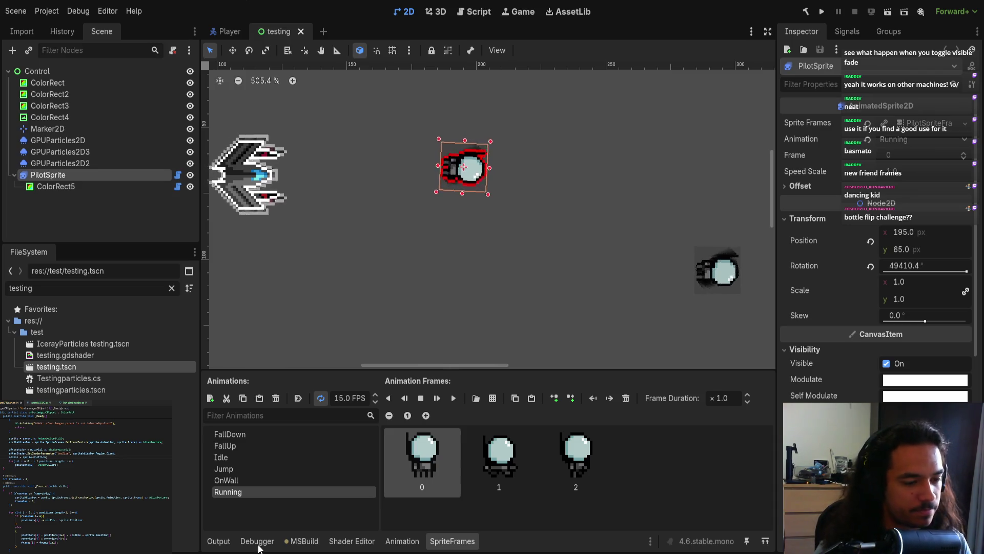
Select PilotSprite and play its Running animation in SpriteFrames.
left_click_drag(378, 272, 387, 264)
scroll(388, 264, "up", 3)
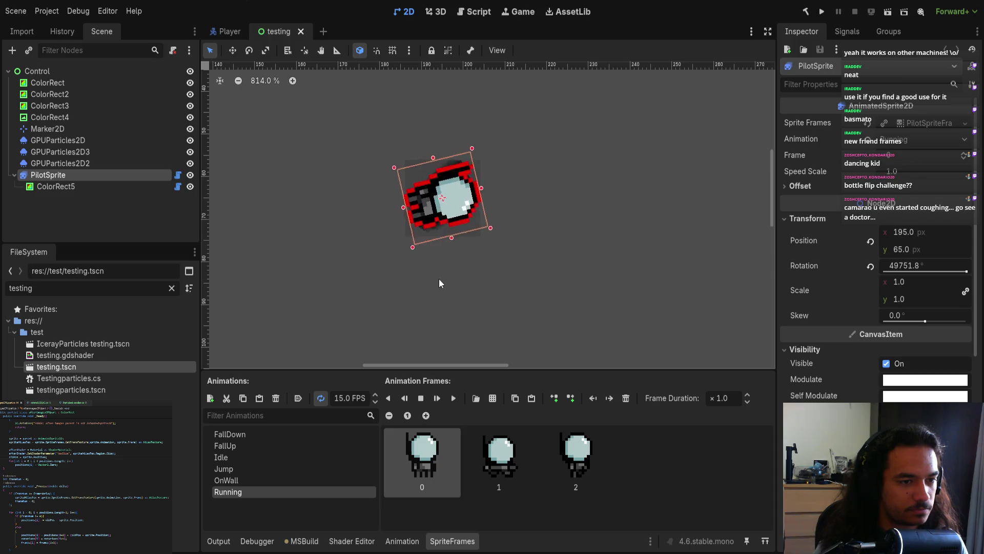
scroll(420, 280, "up", 3)
left_click(450, 265)
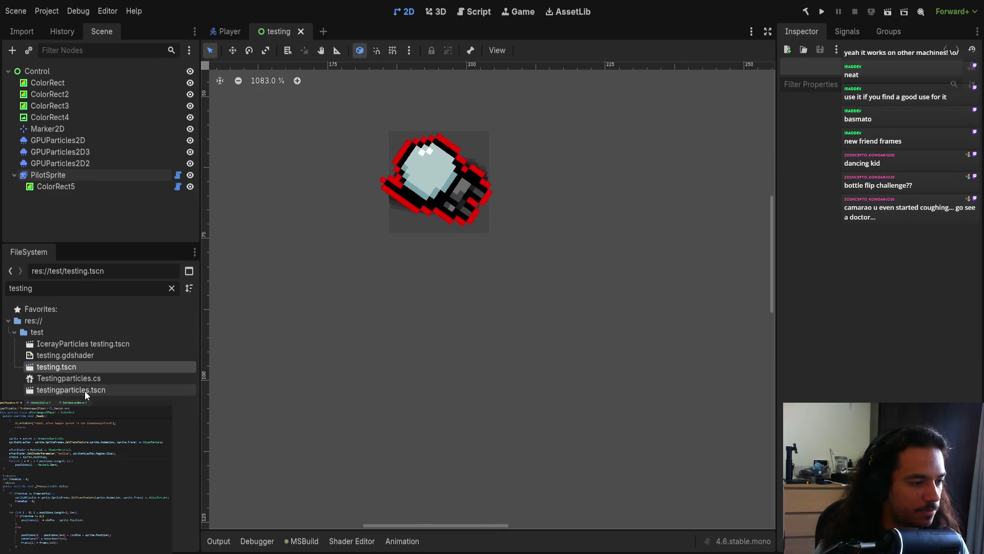
scroll(419, 235, "down", 1)
left_click(420, 229)
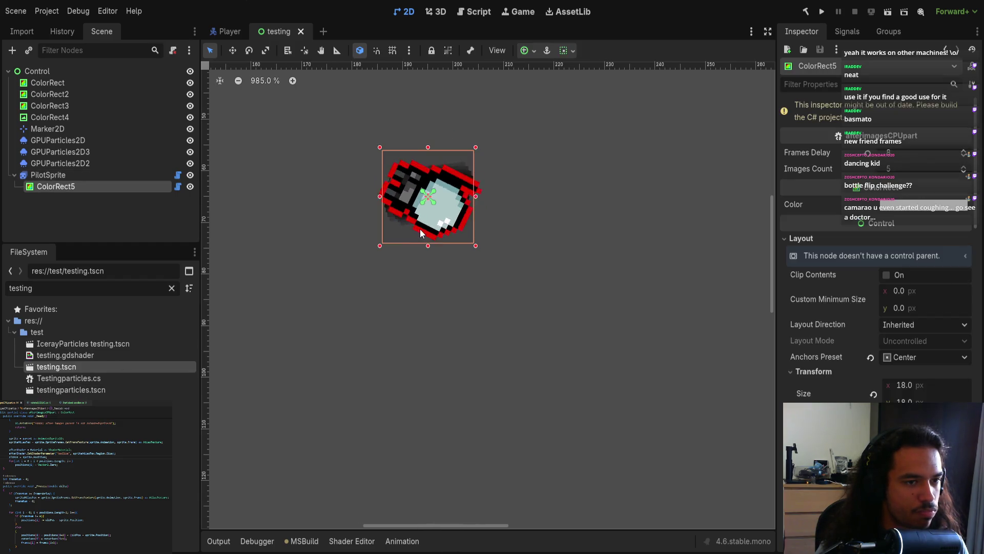
left_click(88, 176)
key("Up")
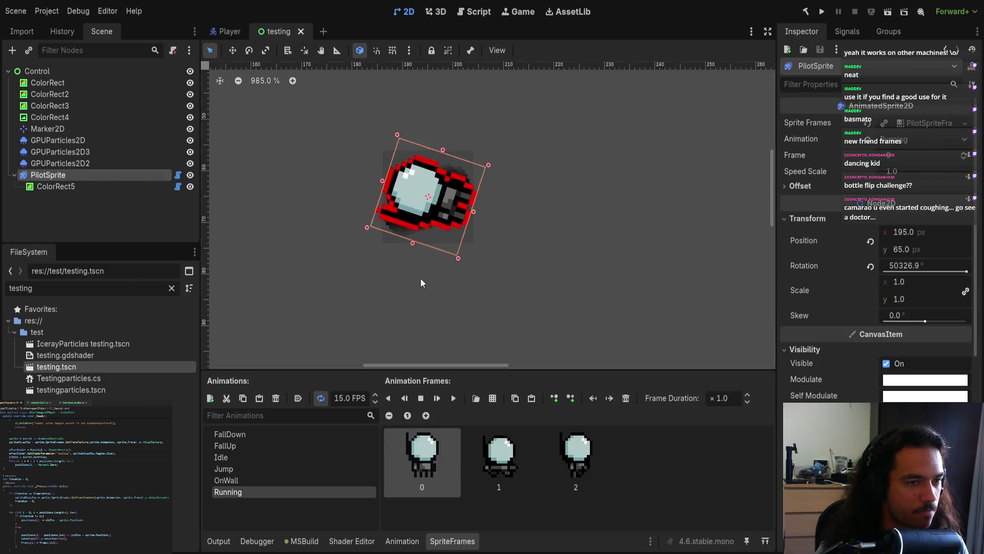
left_click(453, 398)
Drag PilotSprite around the viewport to 323, 178 and revert its rotation.
scroll(532, 296, "down", 2)
mouse_move(556, 259)
left_mouse_down()
mouse_move(598, 334)
mouse_move(718, 288)
mouse_move(516, 235)
mouse_move(431, 281)
mouse_move(613, 248)
mouse_move(687, 332)
mouse_move(595, 364)
mouse_move(462, 338)
mouse_move(398, 341)
mouse_move(419, 378)
mouse_move(617, 394)
mouse_move(493, 405)
mouse_move(294, 383)
left_mouse_up()
scroll(431, 277, "down", 10)
mouse_move(330, 316)
left_mouse_down()
mouse_move(386, 266)
mouse_move(475, 218)
mouse_move(585, 191)
mouse_move(674, 183)
mouse_move(736, 275)
mouse_move(651, 333)
mouse_move(550, 319)
mouse_move(455, 354)
mouse_move(392, 361)
mouse_move(354, 321)
mouse_move(333, 162)
mouse_move(445, 148)
mouse_move(477, 228)
mouse_move(378, 247)
mouse_move(359, 309)
mouse_move(431, 330)
mouse_move(459, 175)
mouse_move(552, 172)
mouse_move(654, 211)
mouse_move(661, 312)
mouse_move(530, 332)
mouse_move(469, 245)
mouse_move(508, 191)
mouse_move(584, 189)
mouse_move(659, 204)
mouse_move(679, 276)
mouse_move(563, 297)
left_mouse_up()
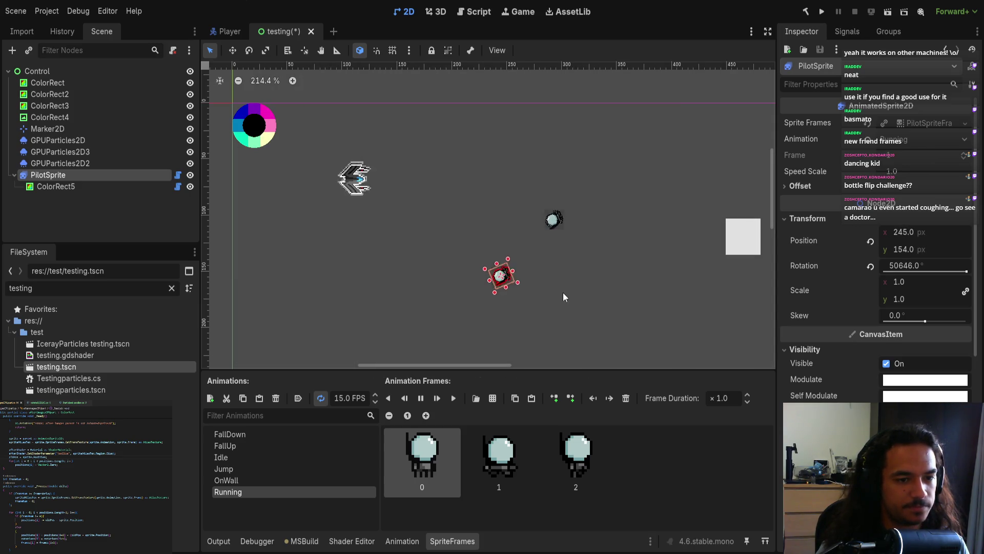
mouse_move(624, 307)
left_mouse_down()
mouse_move(431, 277)
mouse_move(813, 294)
mouse_move(590, 295)
mouse_move(694, 303)
mouse_move(561, 307)
mouse_move(719, 318)
mouse_move(510, 209)
mouse_move(734, 323)
mouse_move(576, 215)
mouse_move(746, 328)
mouse_move(547, 220)
mouse_move(587, 300)
left_mouse_up()
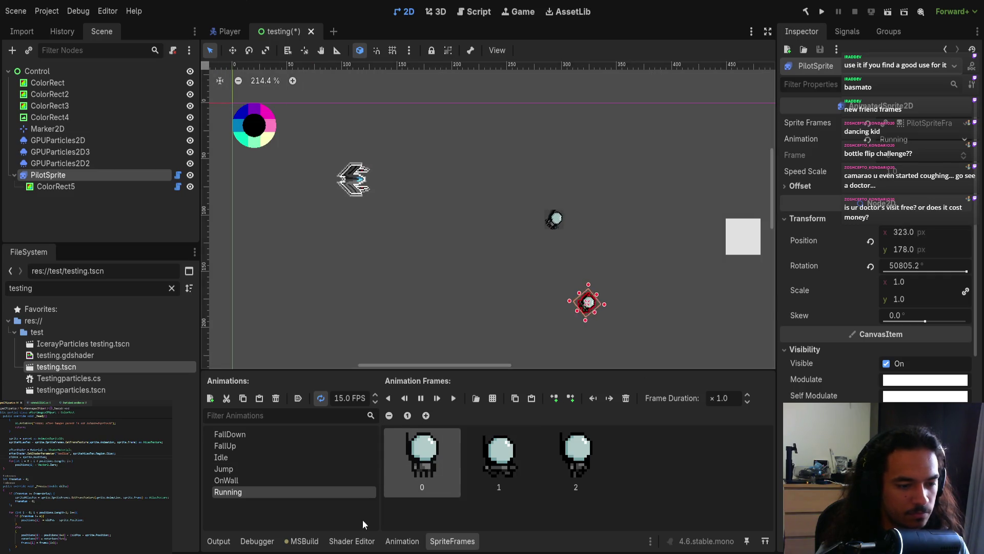
left_click(871, 267)
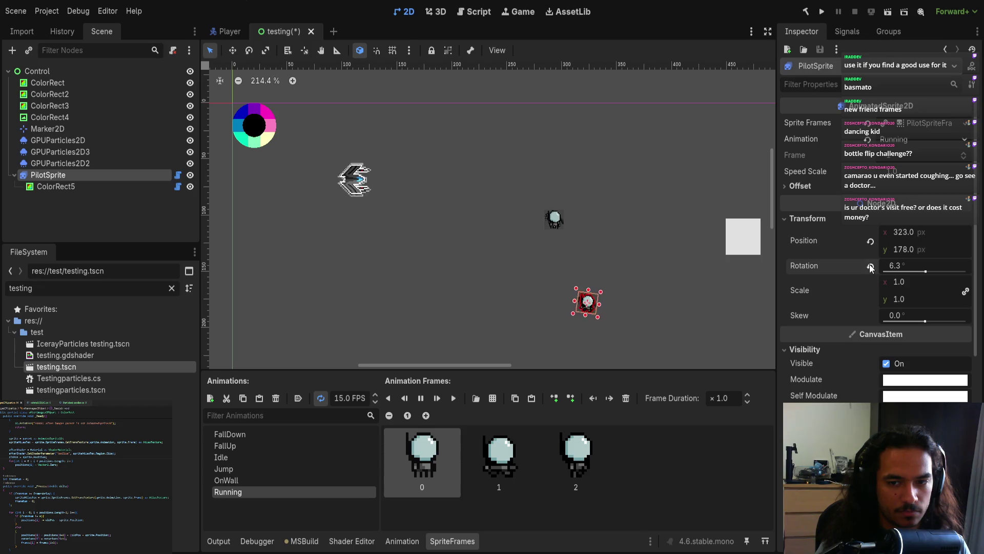
Comment out 'COLOR.a += .1;' on shader line 47 and save the scene.
left_click(372, 542)
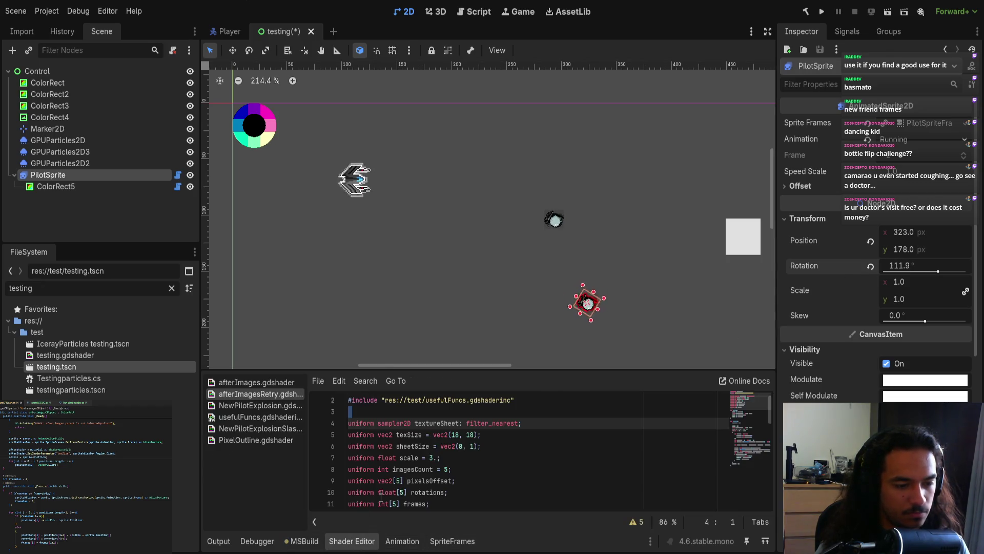
scroll(381, 498, "down", 10)
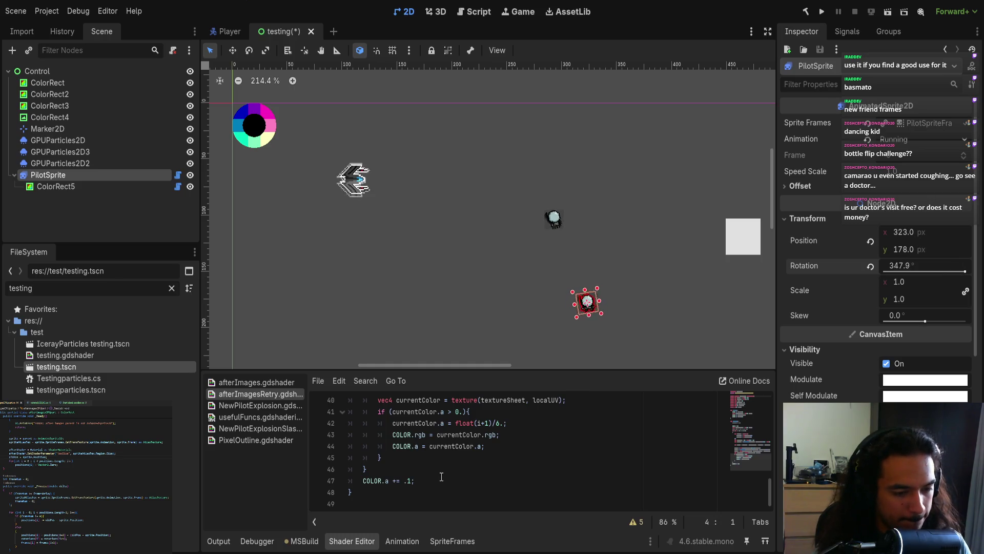
left_click(362, 481)
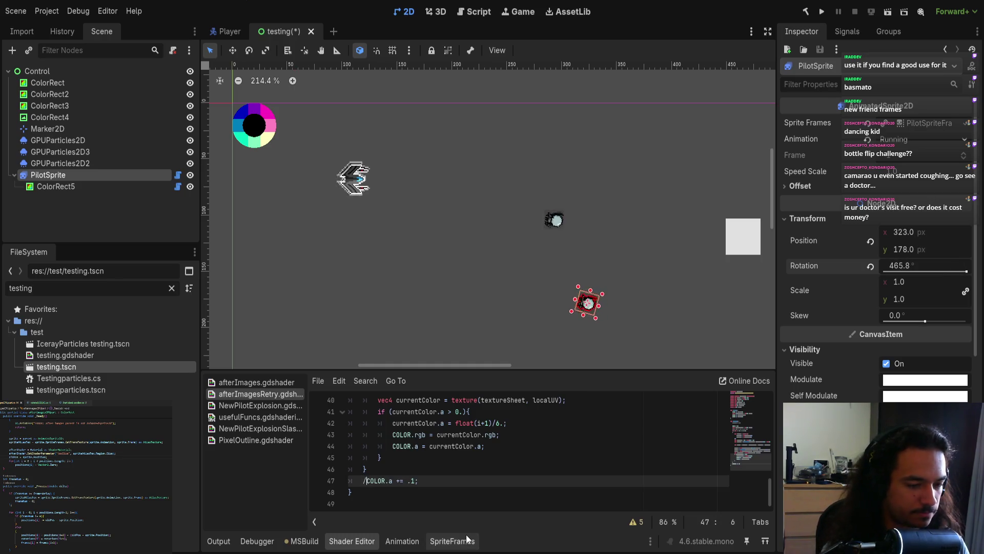
type("/")
key("ctrl+s")
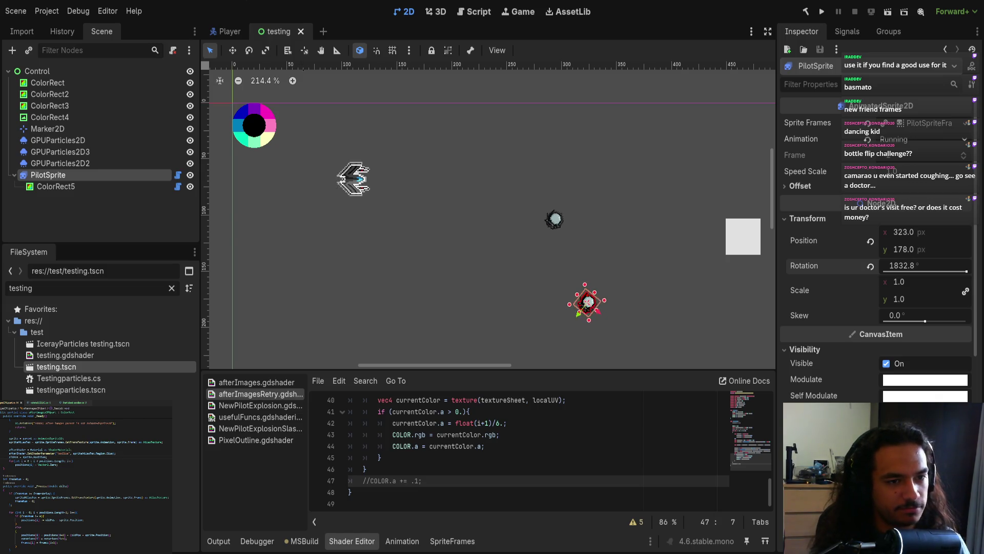
Move PilotSprite to 330, 92 and save the testing scene.
mouse_move(661, 319)
left_mouse_down()
mouse_move(641, 325)
mouse_move(525, 298)
mouse_move(538, 218)
mouse_move(629, 203)
mouse_move(672, 253)
mouse_move(616, 304)
mouse_move(577, 220)
mouse_move(668, 223)
left_mouse_up()
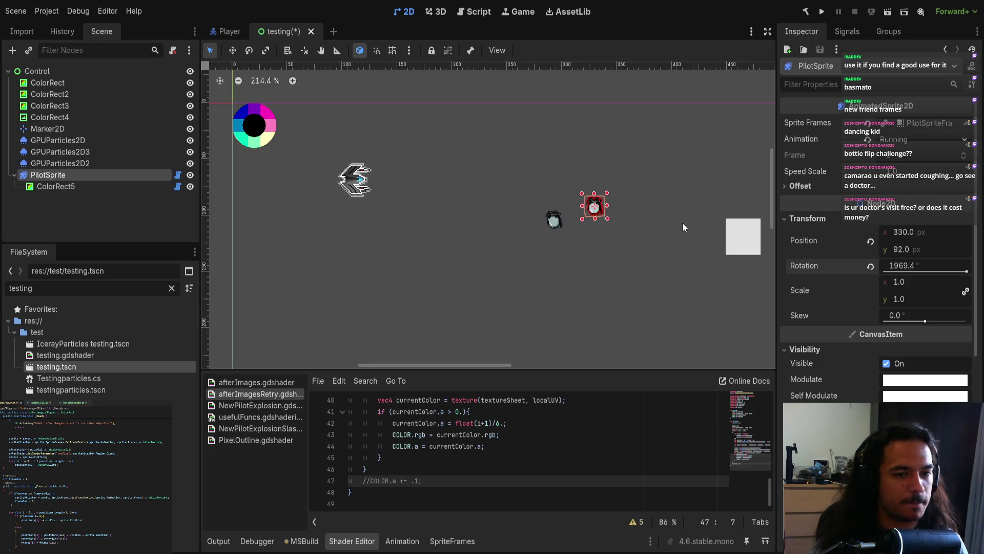
scroll(573, 241, "up", 4)
scroll(574, 241, "up", 9)
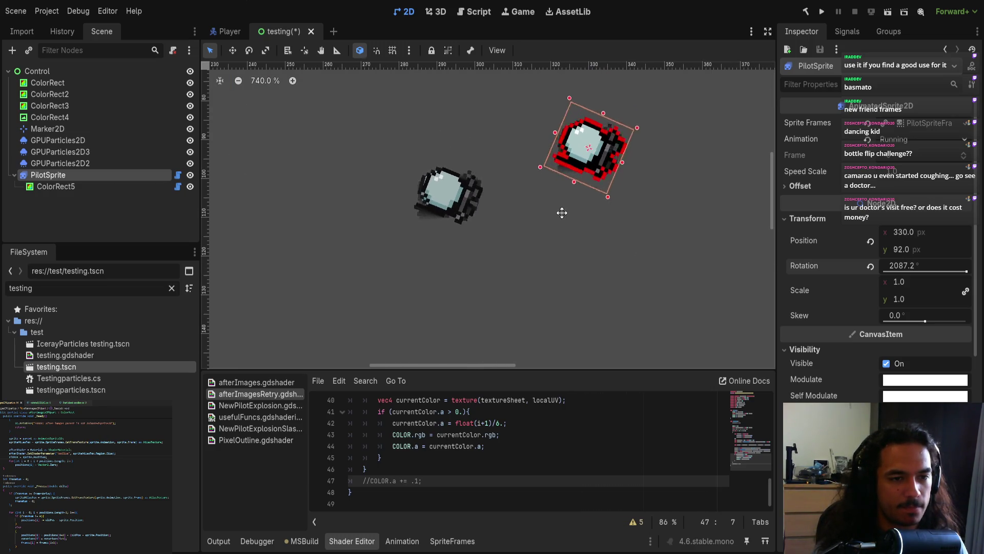
key("ctrl+s")
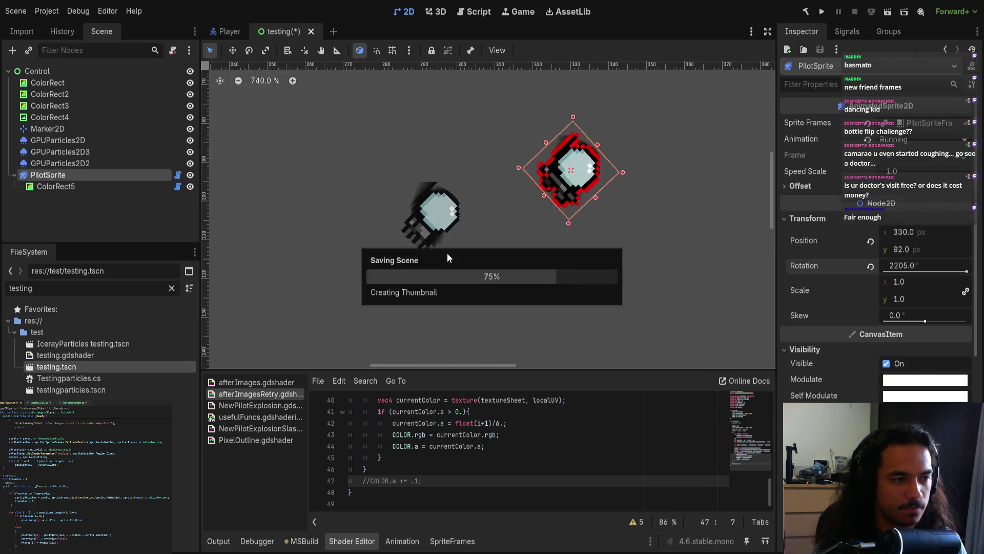
Select ColorRect5 and drag it down and to the left on the canvas.
left_click(113, 175)
scroll(266, 231, "down", 15)
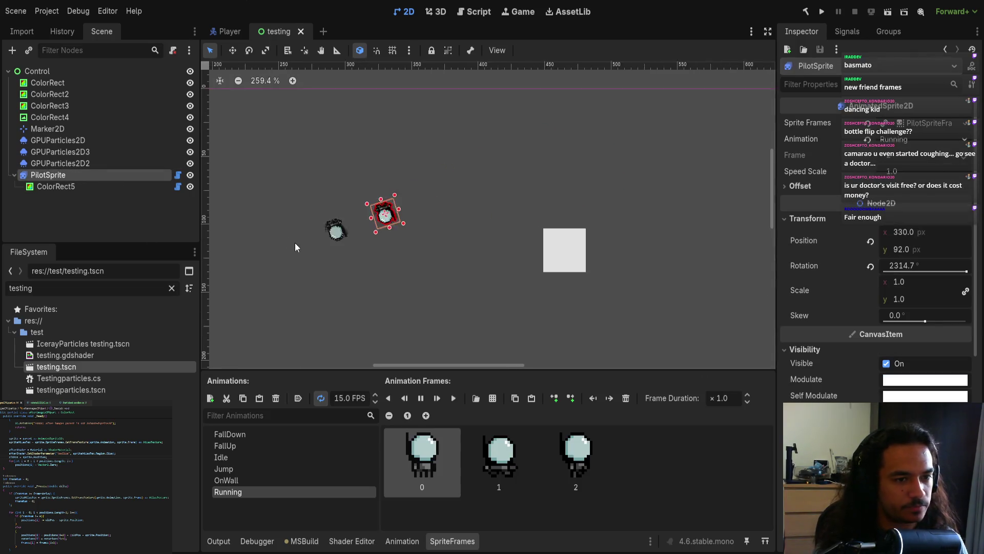
scroll(510, 259, "right", 3)
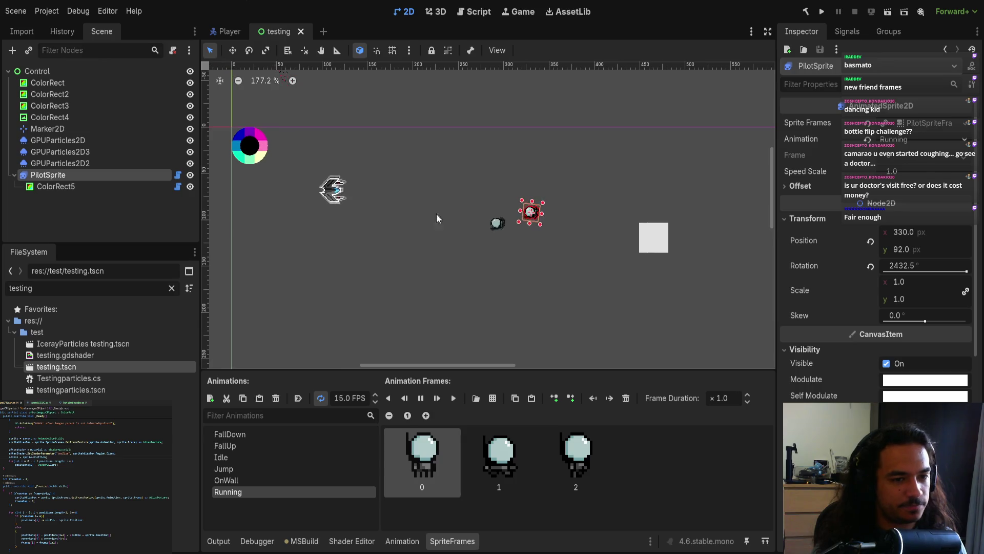
left_click(69, 187)
mouse_move(634, 311)
left_mouse_down()
mouse_move(562, 363)
mouse_move(478, 342)
mouse_move(468, 303)
left_mouse_up()
scroll(468, 303, "left", 5)
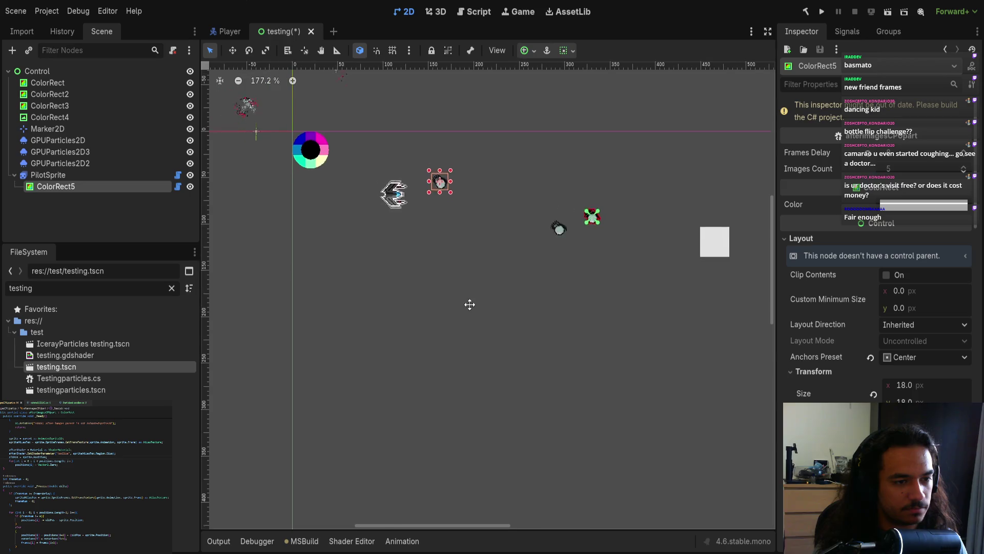
scroll(472, 313, "up", 1)
scroll(492, 302, "right", 3)
scroll(492, 302, "up", 2)
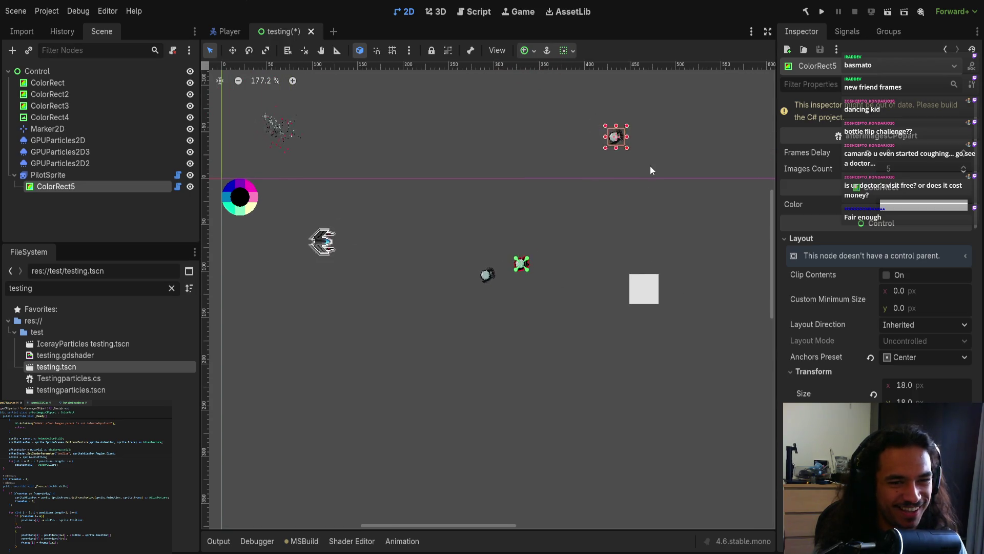
Drag PilotSprite to test its afterimage trail, then cancel the move with Esc.
left_click(607, 264)
scroll(564, 215, "down", 3)
scroll(564, 215, "down", 1)
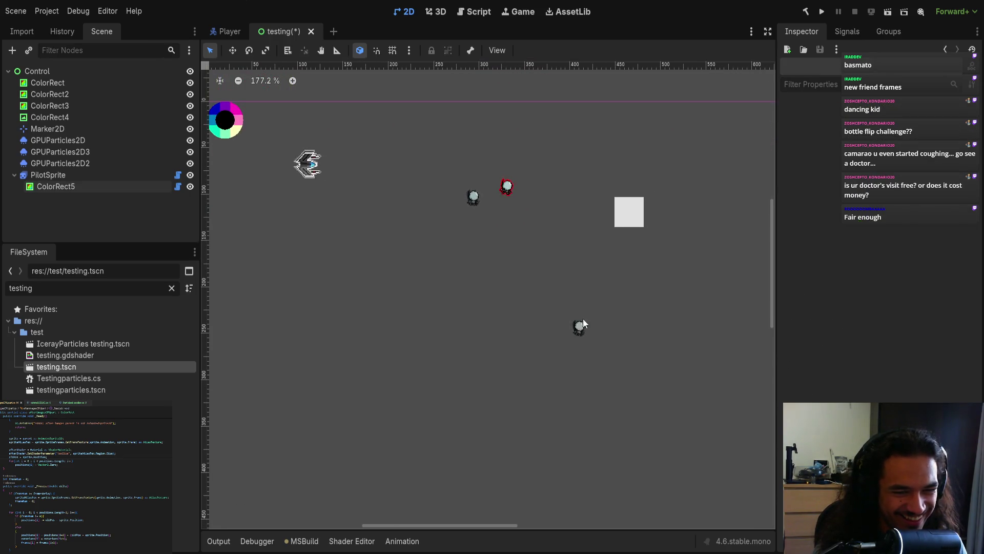
left_click(48, 176)
mouse_move(432, 241)
left_mouse_down()
mouse_move(439, 285)
mouse_move(341, 321)
mouse_move(371, 178)
mouse_move(512, 288)
mouse_move(488, 358)
left_mouse_up()
key("Escape")
Drag PilotSprite around the canvas, starting near 241, 112, to test the trail.
left_click_drag(575, 266, 524, 274)
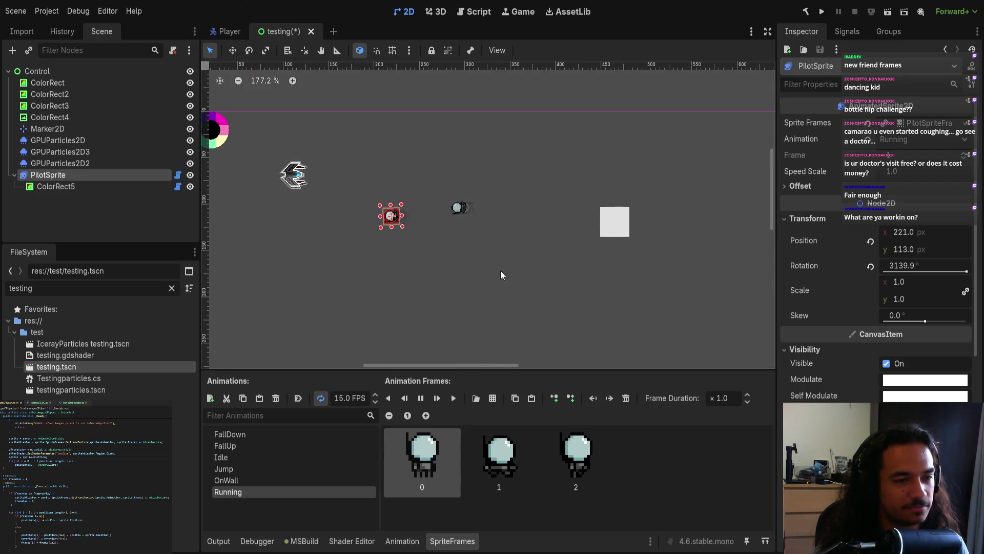
scroll(488, 229, "down", 2)
scroll(485, 241, "up", 2)
left_click(476, 222)
left_click(93, 186)
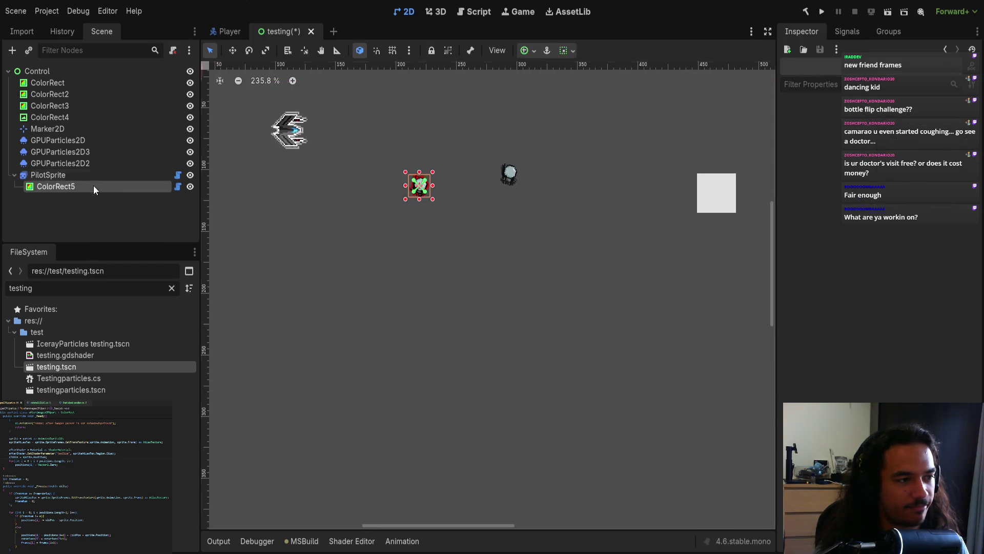
left_click(93, 201)
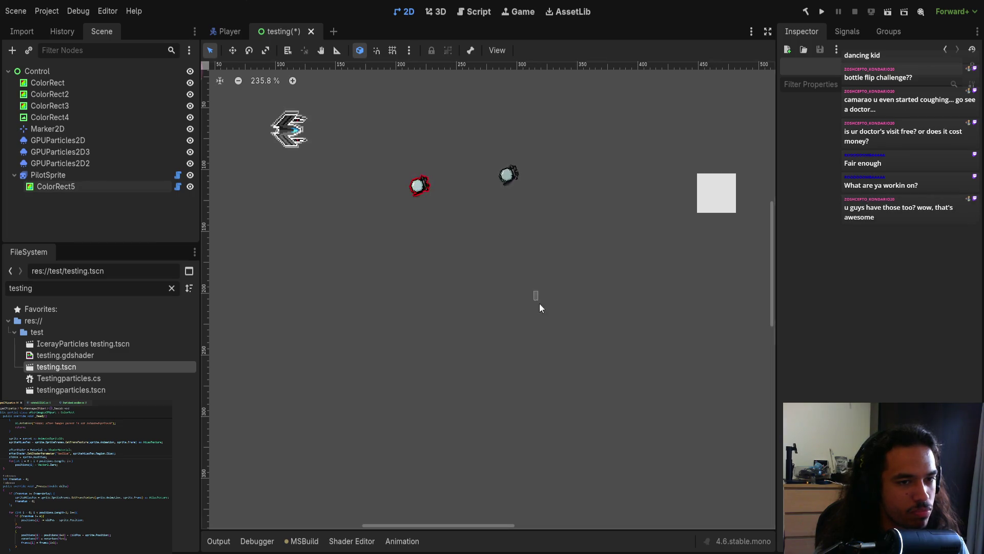
left_click(72, 175)
mouse_move(388, 235)
left_mouse_down()
mouse_move(523, 277)
mouse_move(569, 209)
mouse_move(503, 149)
mouse_move(420, 166)
mouse_move(325, 259)
mouse_move(361, 268)
mouse_move(380, 222)
mouse_move(392, 238)
mouse_move(371, 247)
mouse_move(400, 233)
left_mouse_up()
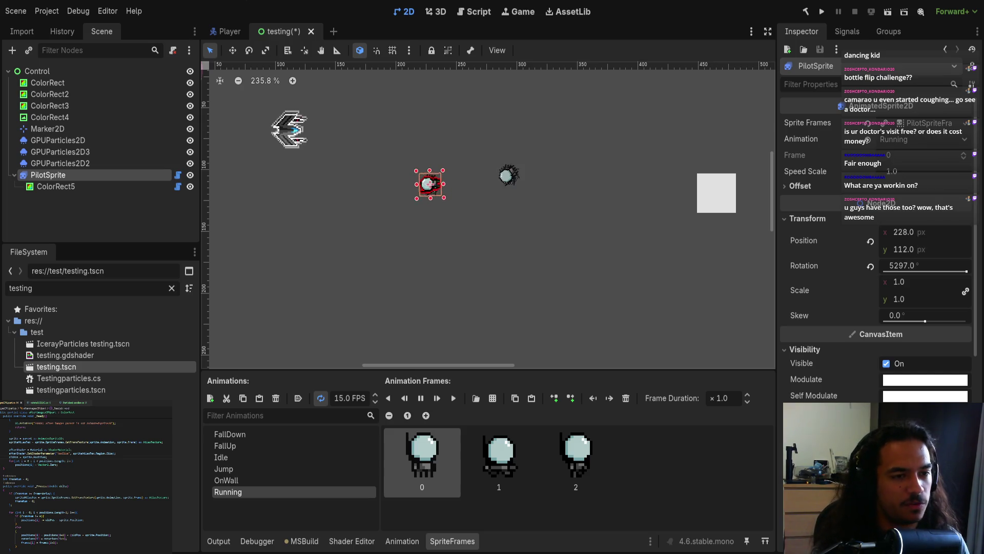
scroll(497, 177, "up", 2)
mouse_move(523, 244)
left_mouse_down()
mouse_move(670, 274)
mouse_move(496, 289)
mouse_move(576, 296)
mouse_move(558, 321)
mouse_move(554, 305)
mouse_move(343, 288)
mouse_move(409, 208)
mouse_move(554, 187)
mouse_move(595, 205)
left_mouse_up()
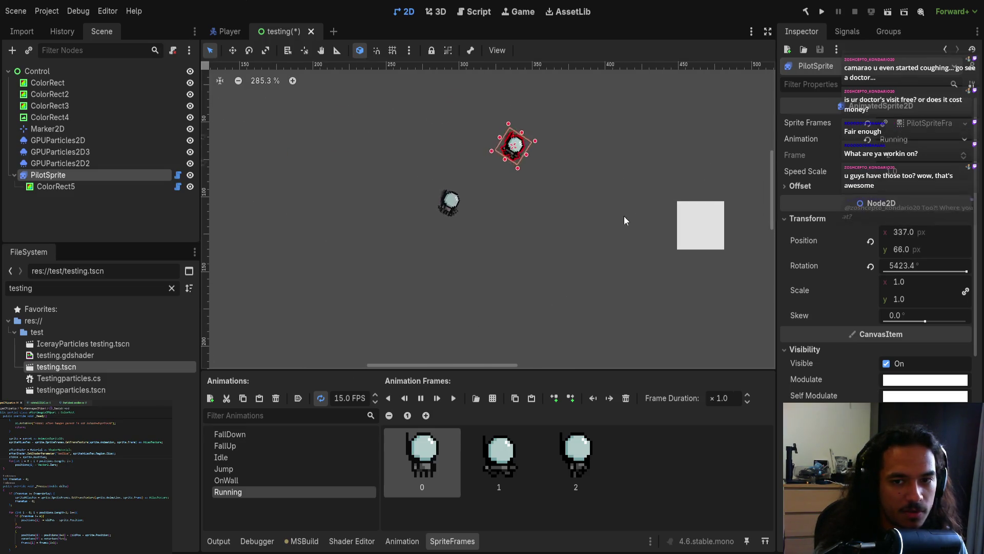
Try moving ColorRect5 away from the pilot, repositioning PilotSprite between attempts.
left_click(59, 186)
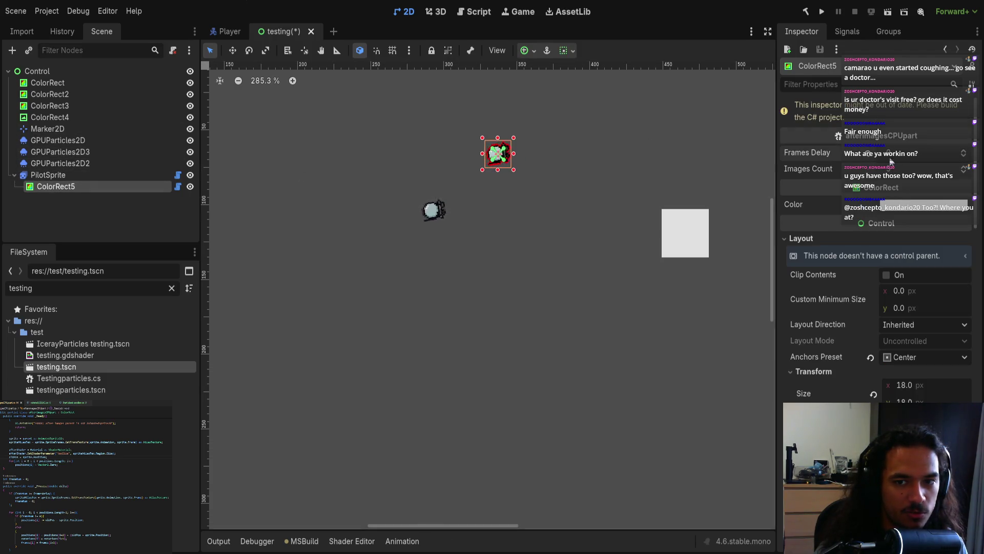
left_click_drag(497, 154, 257, 132)
left_click(94, 177)
mouse_move(652, 265)
left_mouse_down()
mouse_move(450, 294)
mouse_move(540, 337)
mouse_move(737, 361)
left_mouse_up()
left_click(466, 315)
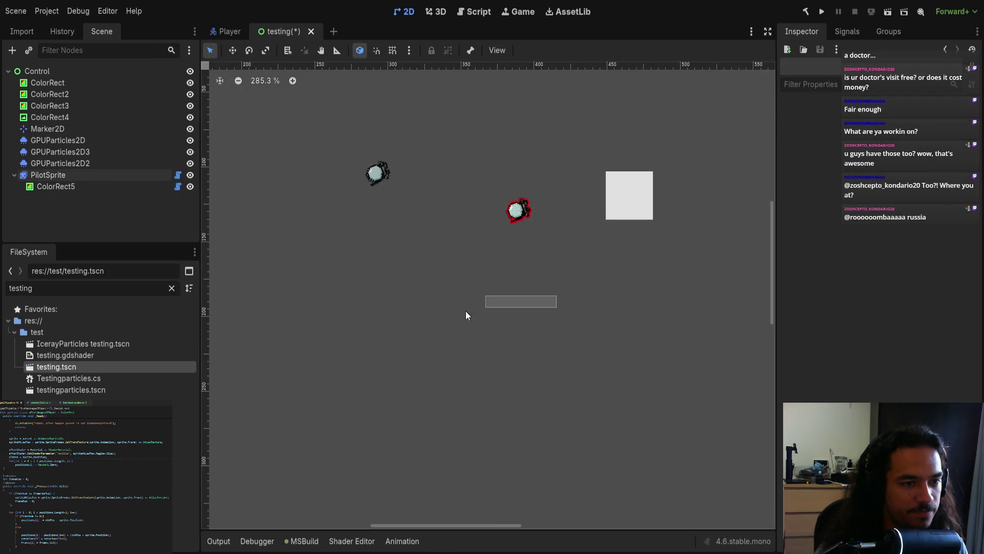
mouse_move(517, 210)
left_mouse_down()
mouse_move(461, 231)
mouse_move(225, 250)
left_mouse_up()
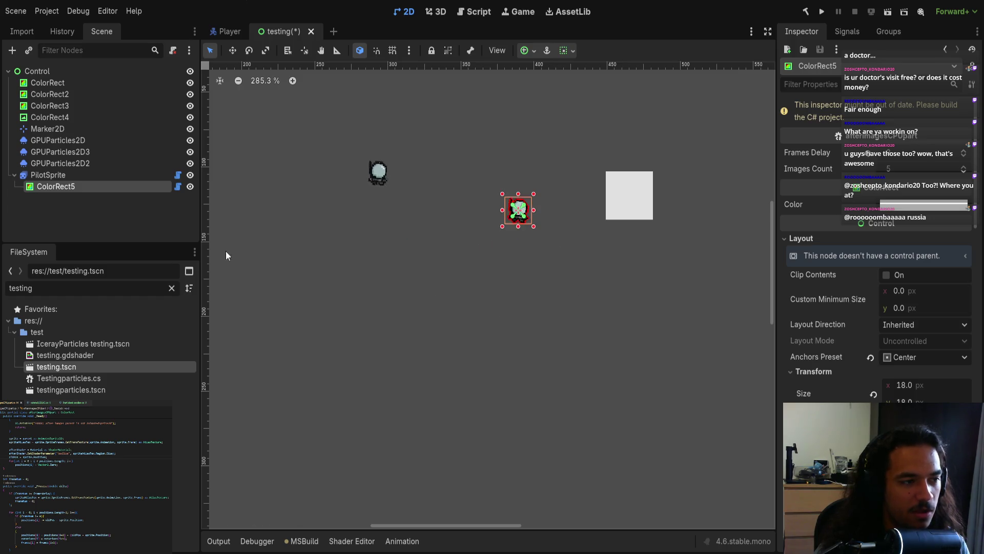
Move PilotSprite left and up to about 253, 156.
left_click(61, 175)
mouse_move(566, 304)
left_mouse_down()
mouse_move(410, 314)
mouse_move(429, 358)
mouse_move(255, 257)
mouse_move(571, 241)
mouse_move(338, 286)
mouse_move(557, 225)
mouse_move(303, 330)
mouse_move(354, 345)
mouse_move(408, 310)
mouse_move(367, 278)
mouse_move(486, 295)
left_mouse_up()
scroll(511, 241, "up", 2)
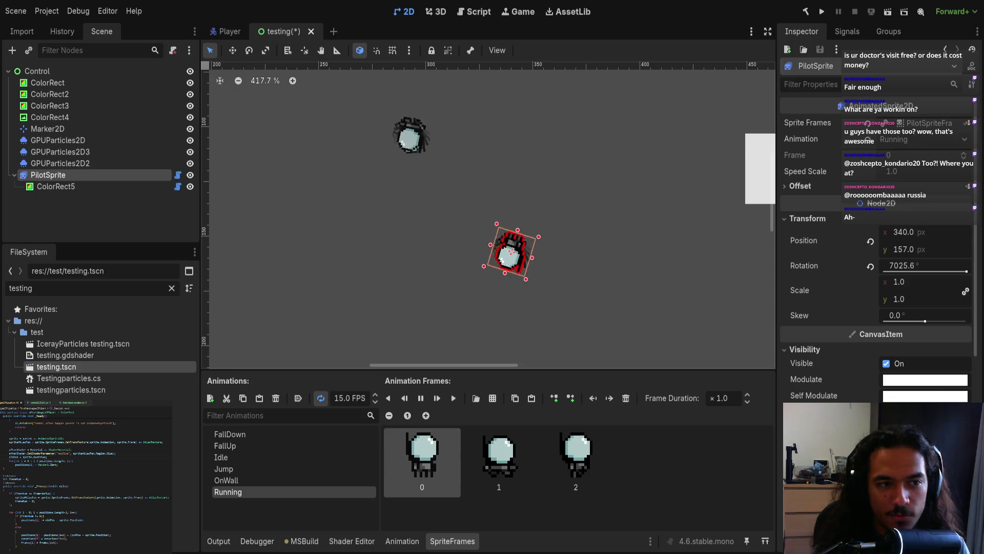
mouse_move(649, 282)
left_mouse_down()
mouse_move(410, 287)
mouse_move(481, 299)
mouse_move(485, 172)
mouse_move(669, 210)
mouse_move(427, 147)
mouse_move(528, 318)
mouse_move(668, 228)
mouse_move(567, 268)
mouse_move(376, 313)
mouse_move(693, 273)
mouse_move(464, 291)
mouse_move(701, 316)
mouse_move(422, 309)
mouse_move(589, 332)
mouse_move(562, 352)
mouse_move(604, 320)
left_mouse_up()
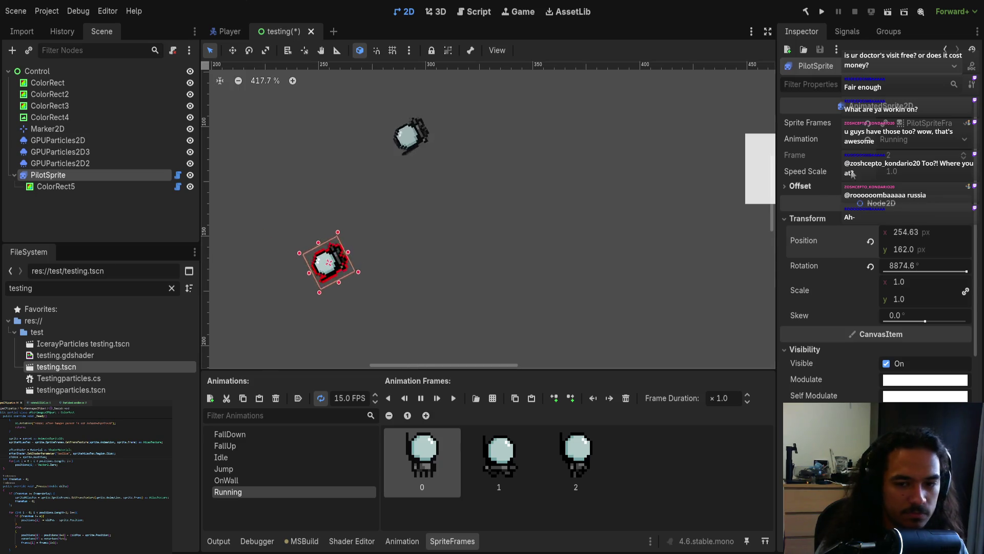
Revert PilotSprite's rotation and position, save the scene, then drag the sprite up and left.
left_click(870, 266)
left_click(870, 241)
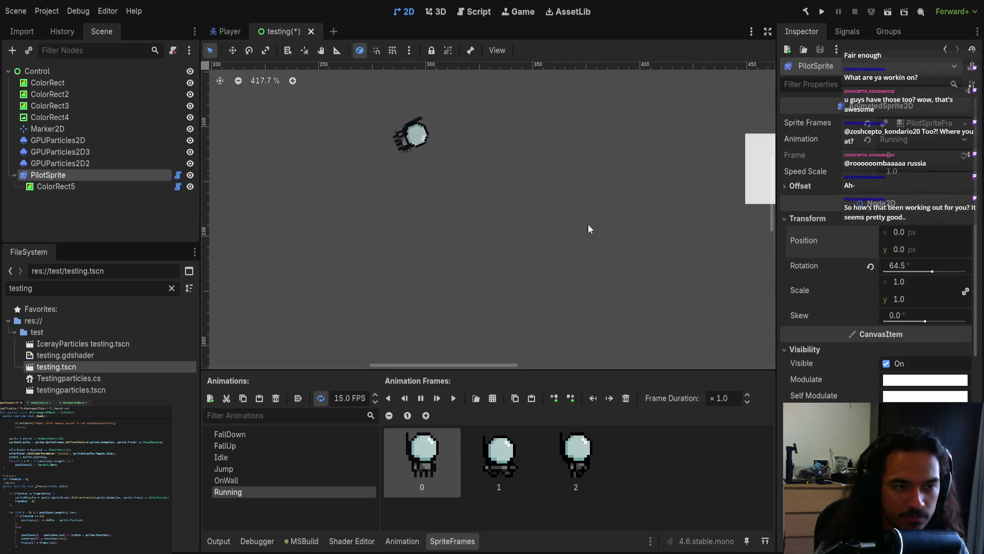
scroll(546, 259, "down", 5)
scroll(578, 284, "up", 2)
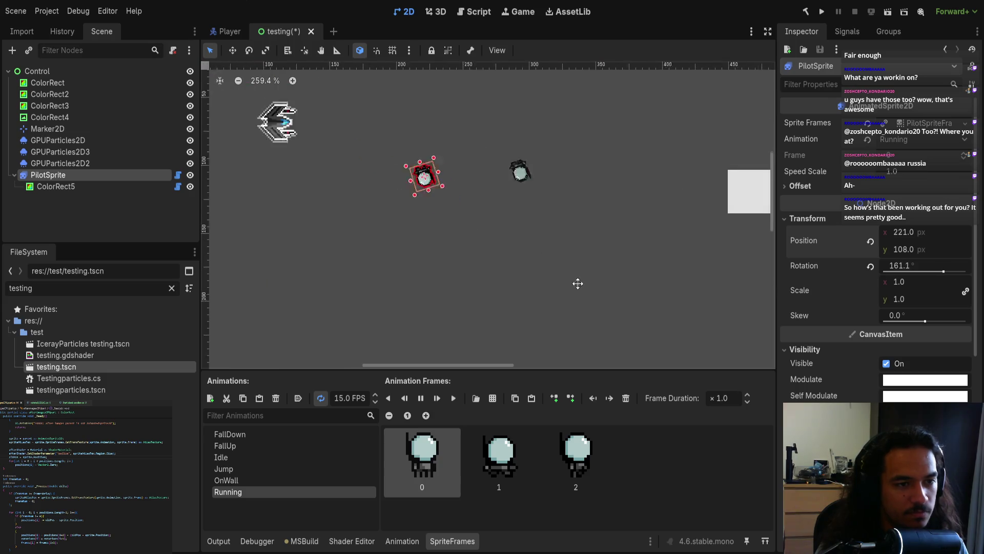
key("ctrl+s")
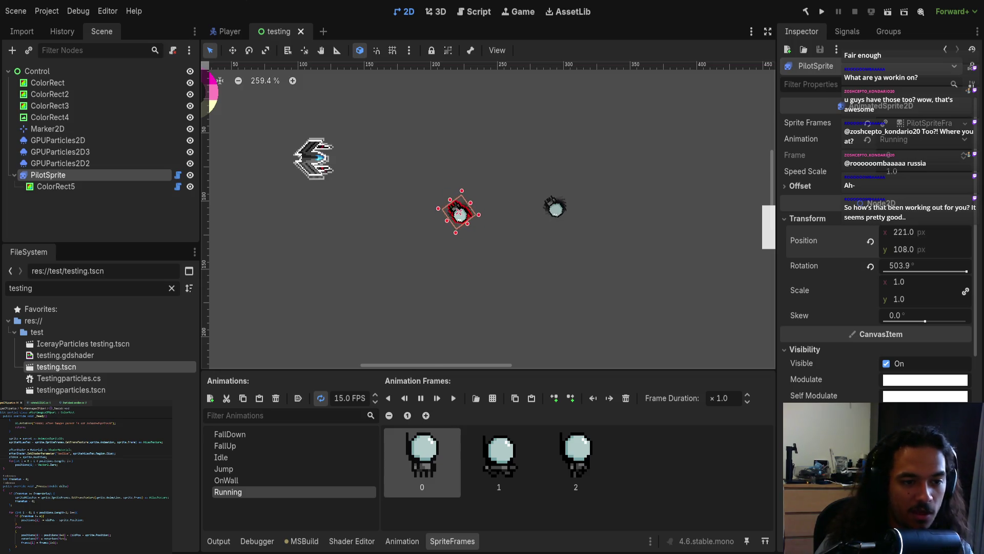
mouse_move(527, 282)
left_mouse_down()
mouse_move(514, 222)
mouse_move(453, 287)
left_mouse_up()
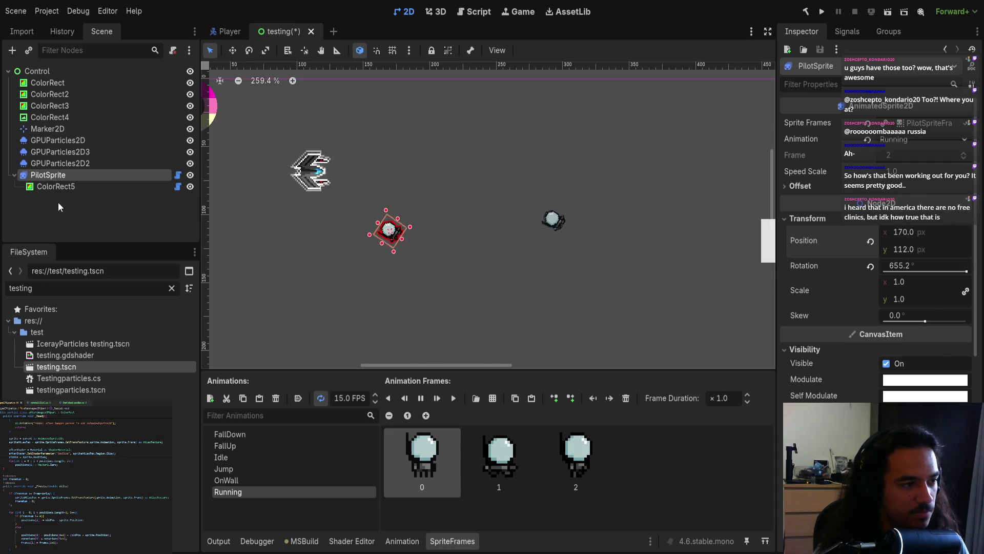
Add an AnimatedSprite2D child under the Control root node.
left_click(37, 71)
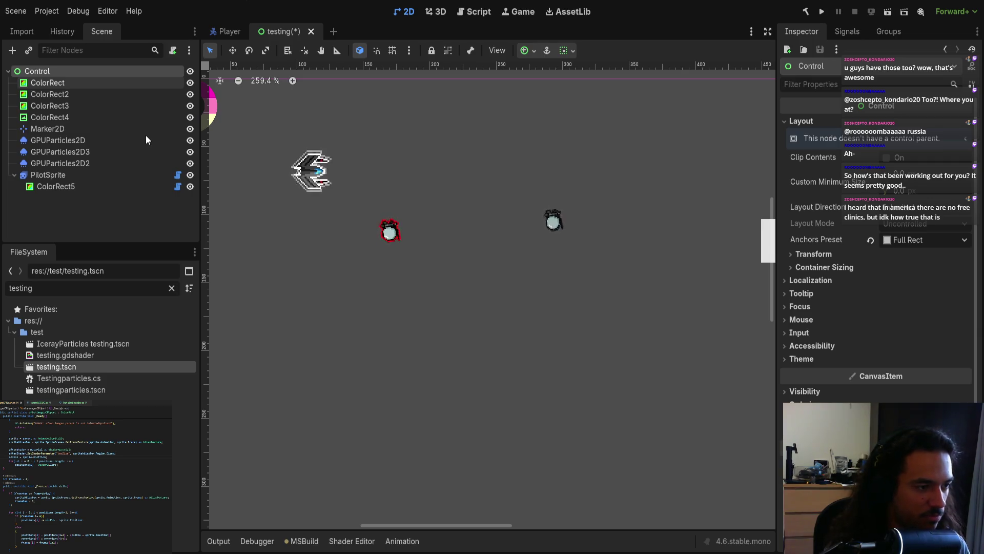
key("ctrl+v")
scroll(310, 205, "down", 4)
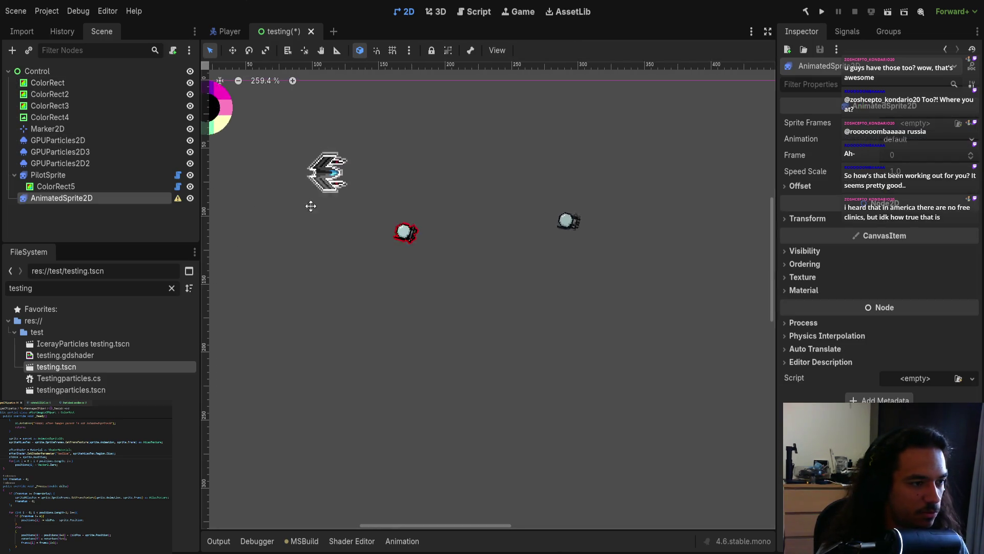
Filter the files by 'ship' and delete the new AnimatedSprite2D node.
mouse_move(321, 248)
left_mouse_down()
mouse_move(435, 338)
mouse_move(506, 296)
left_mouse_up()
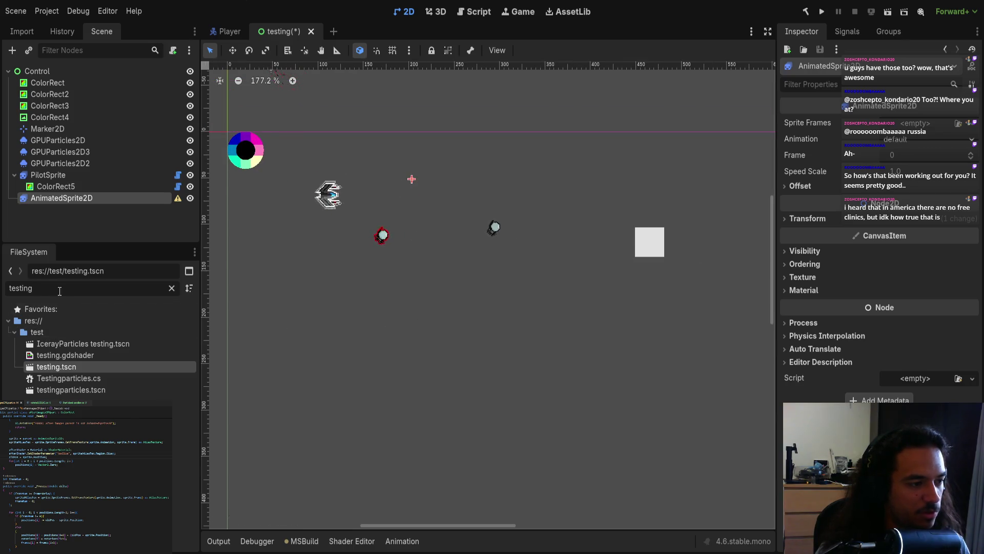
key("BackSpace")
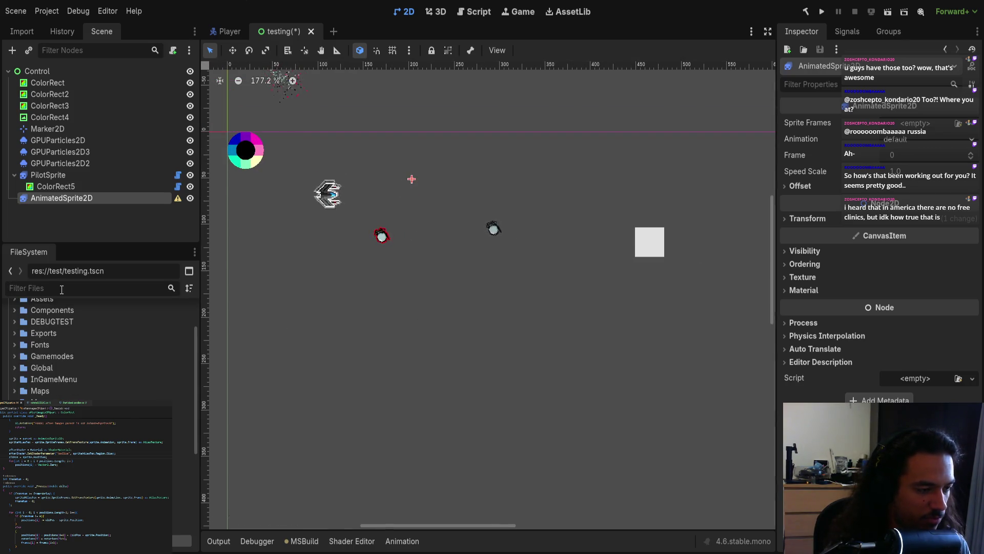
type("sh")
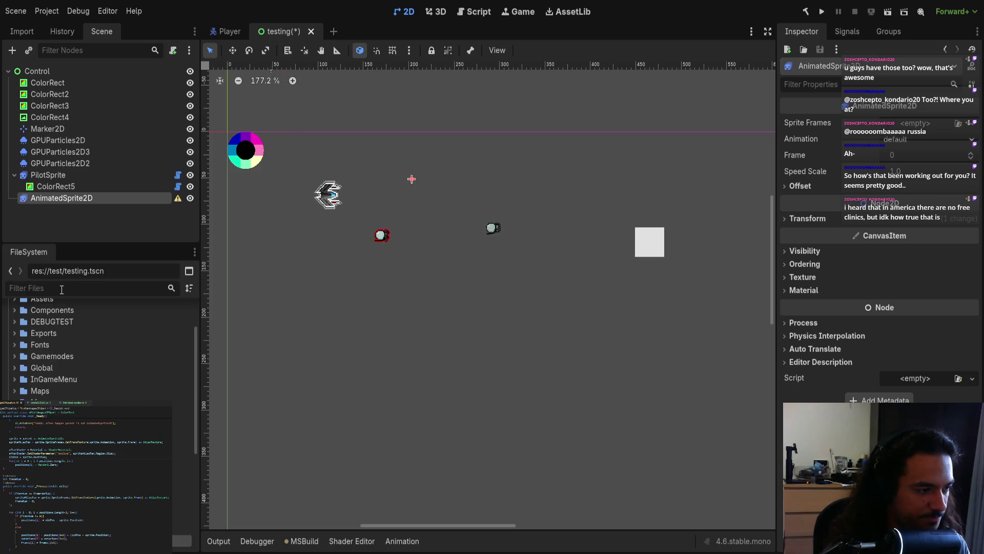
type("ip")
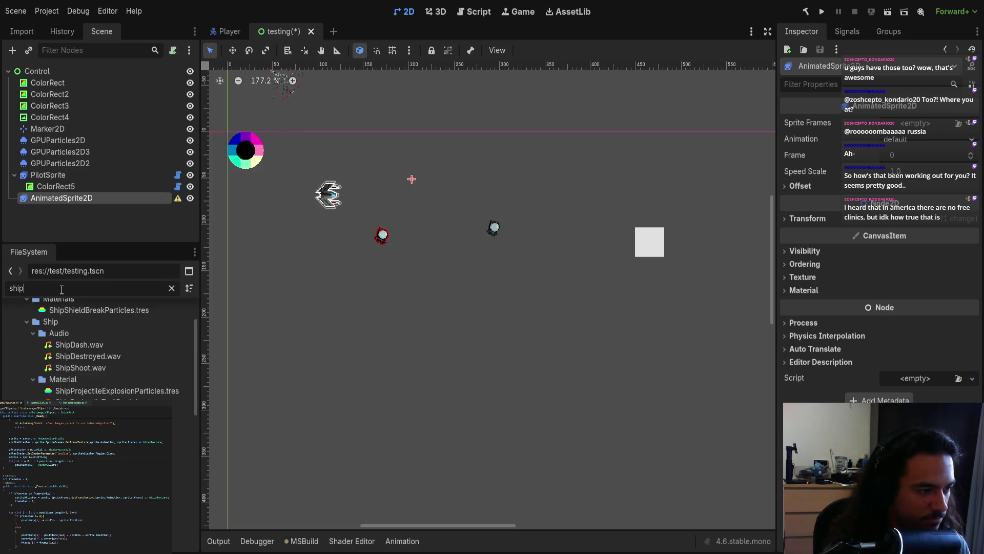
key("BackSpace")
left_click(87, 187)
left_click(87, 198)
key("Delete")
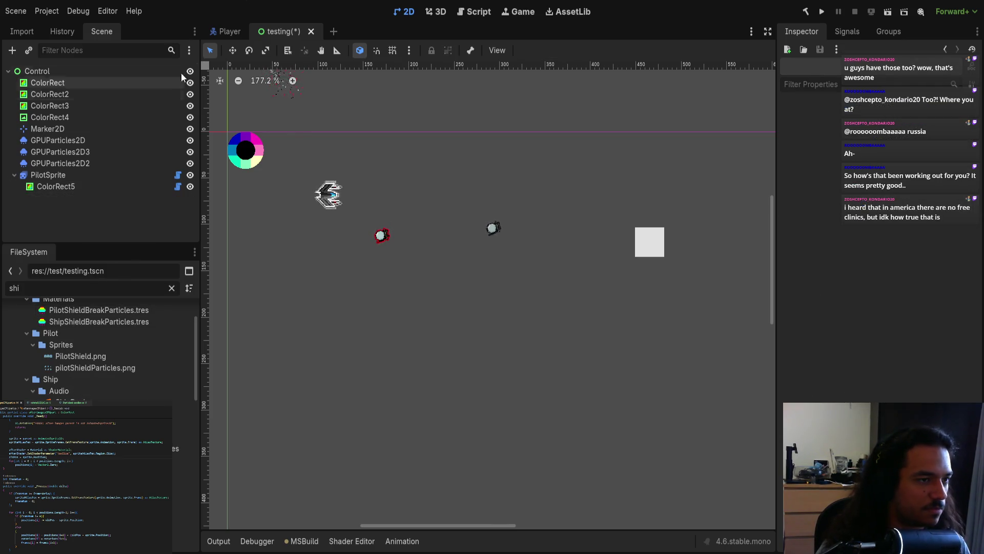
Copy ShipSprite from the Player scene into testing and place it above PilotSprite.
left_click(230, 32)
scroll(61, 165, "down", 1)
scroll(61, 164, "up", 3)
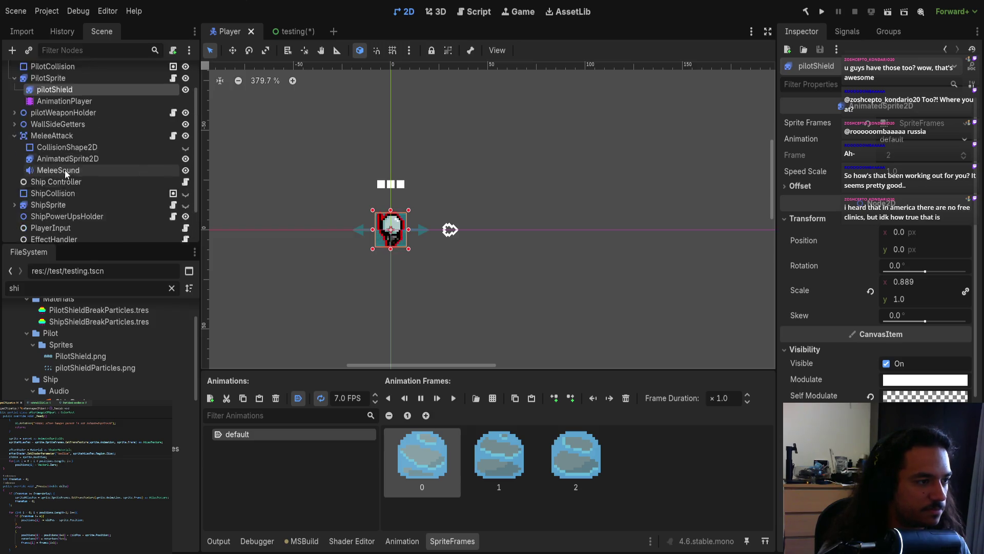
scroll(30, 221, "down", 2)
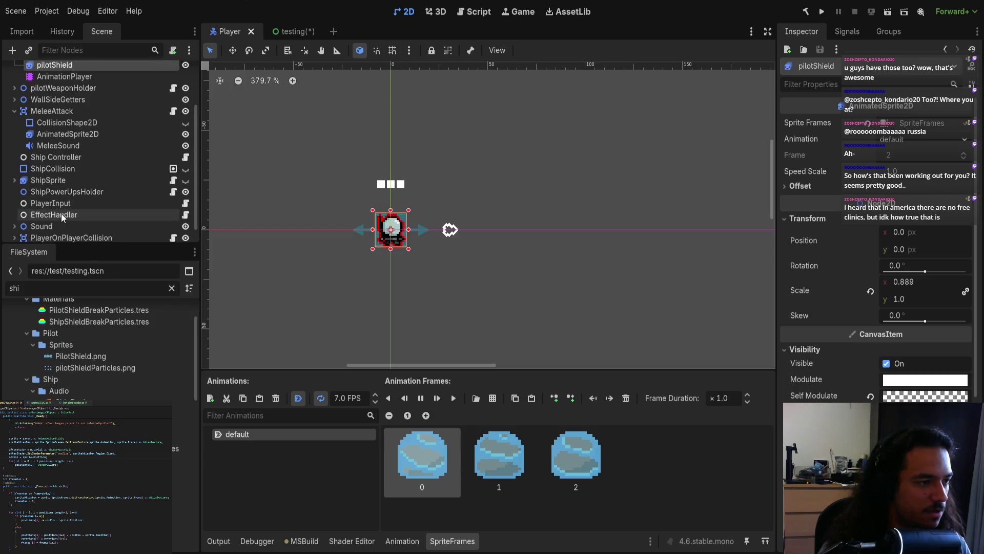
left_click(49, 180)
left_click(293, 32)
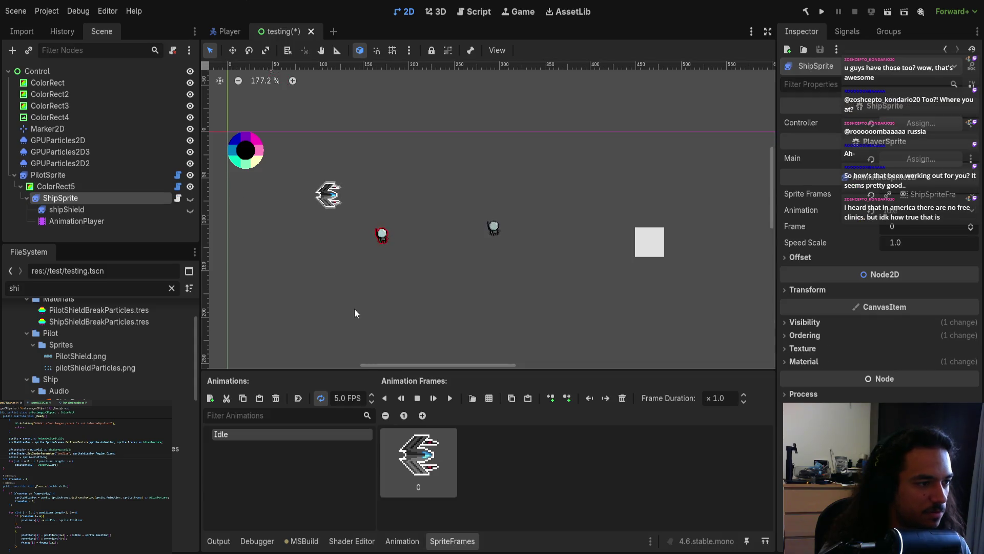
left_click(382, 236)
scroll(331, 236, "down", 2)
left_click(78, 197)
scroll(341, 253, "left", 3)
left_click_drag(62, 198, 55, 169)
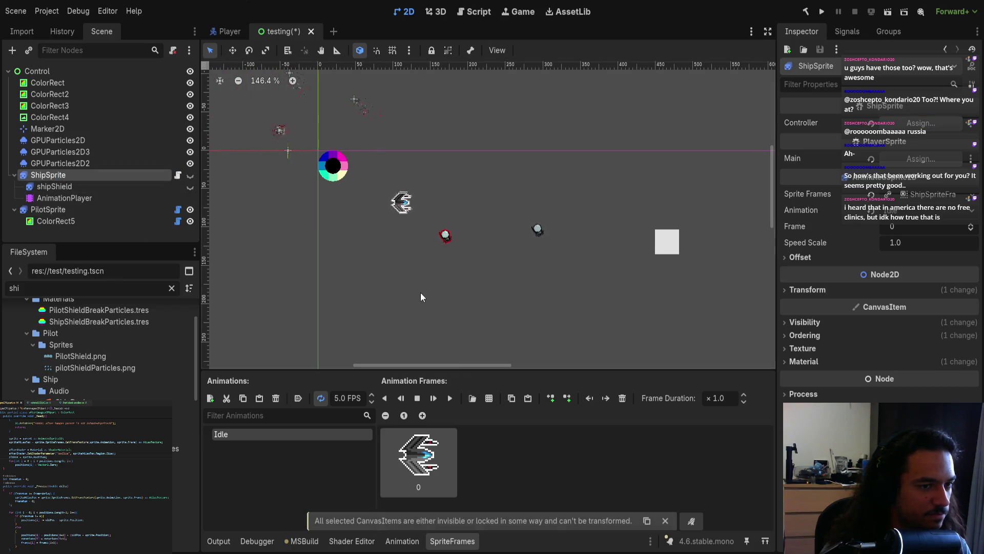
Delete ShipSprite's shipShield and AnimationPlayer child nodes.
scroll(446, 338, "down", 1)
left_click(190, 187)
left_click(154, 187)
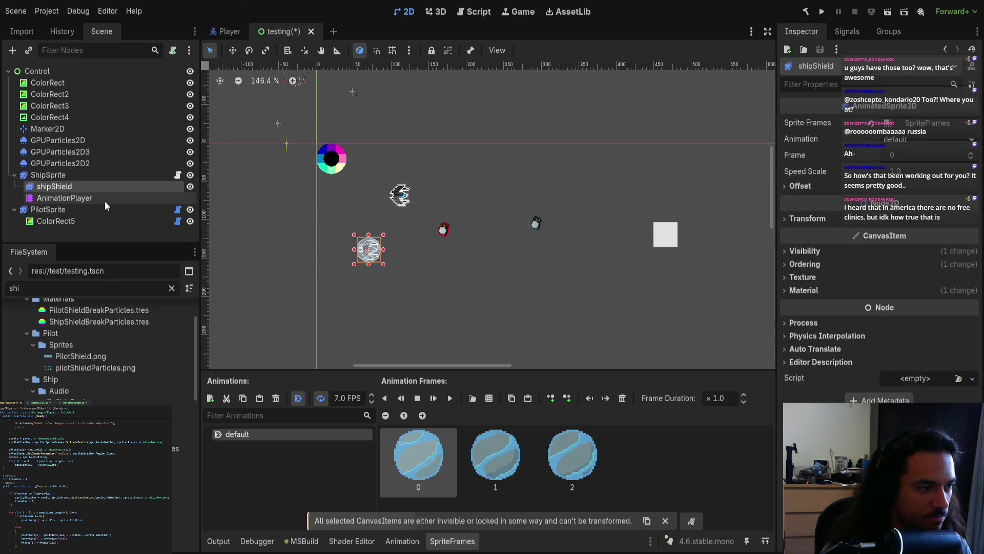
left_click(105, 200, "shift")
key("Delete")
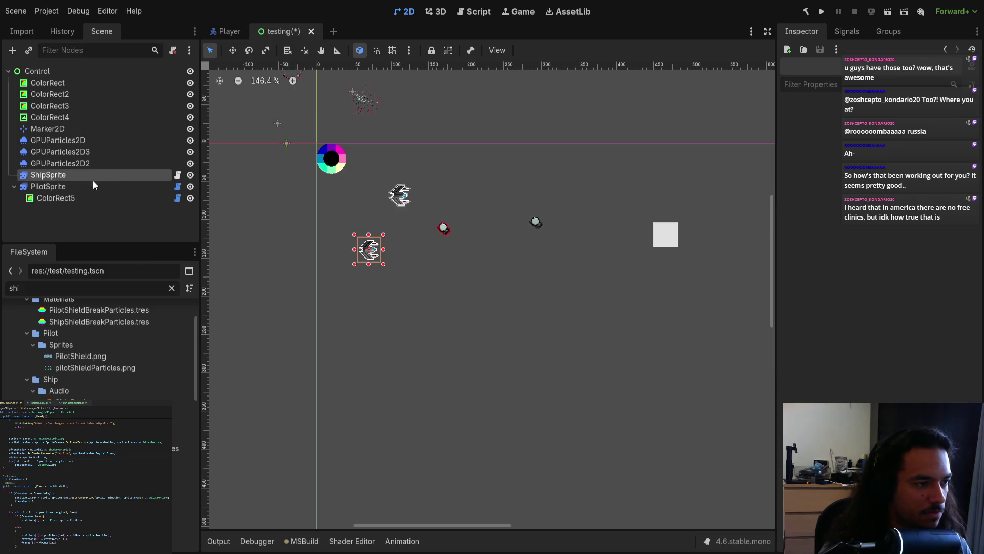
Copy PilotSprite's ColorRect5 under ShipSprite, then save and close the testing scene.
left_click(84, 198)
key("ctrl+c")
left_click(83, 177)
key("ctrl+v")
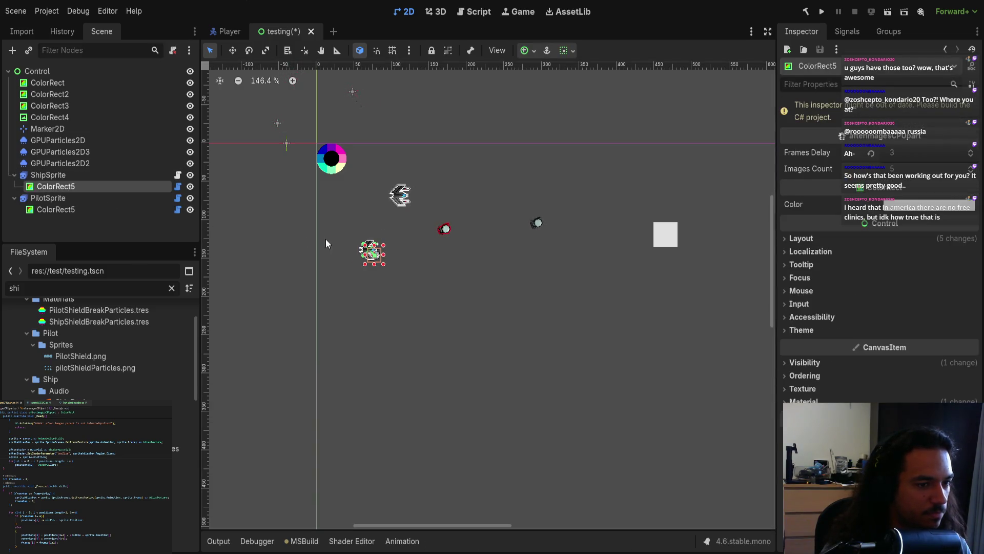
scroll(326, 243, "up", 4)
key("ctrl+s")
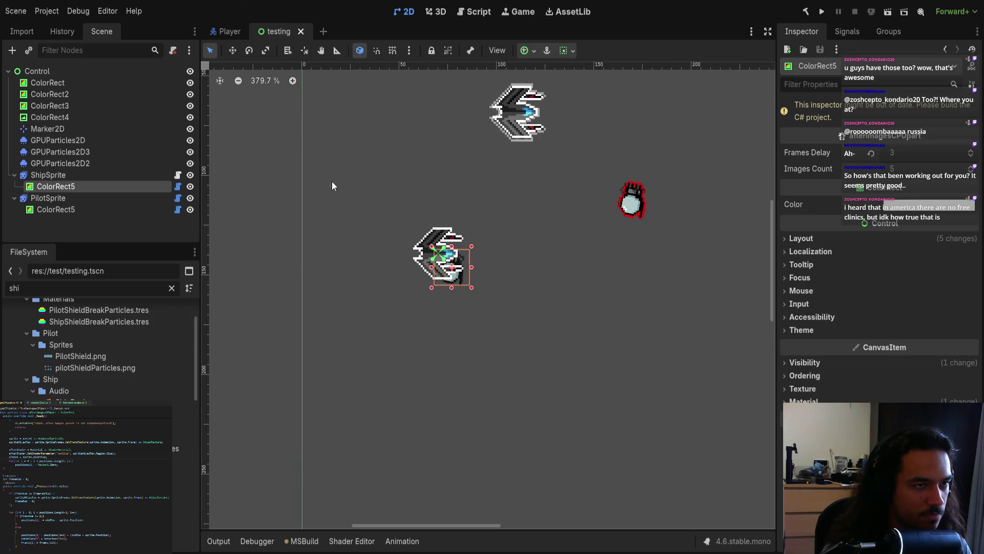
middle_click(272, 30)
Reopen testing.tscn, move the pilot and ship apart, and detach ShipSprite's script.
double_click(70, 288)
type("testing")
double_click(66, 367)
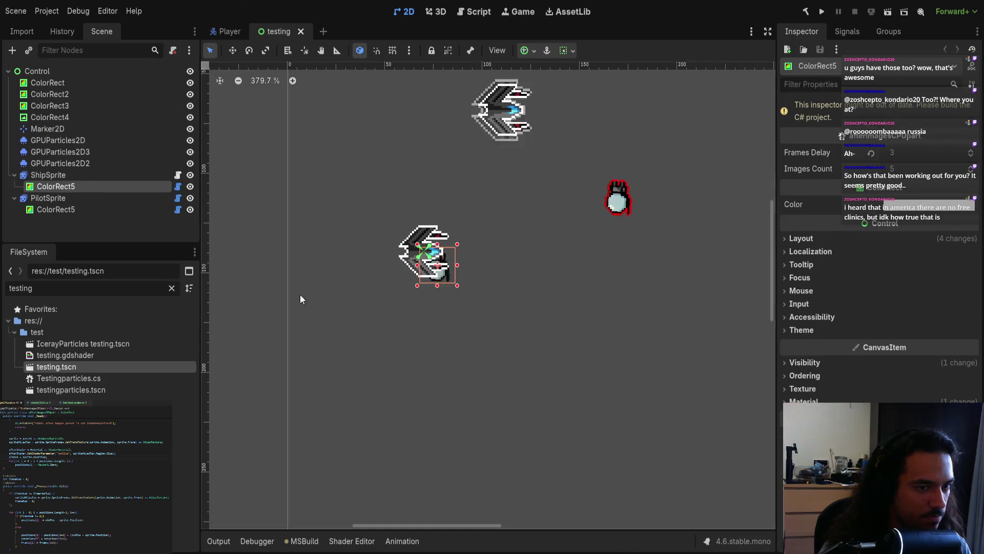
mouse_move(453, 309)
left_mouse_down()
mouse_move(495, 285)
mouse_move(455, 281)
left_mouse_up()
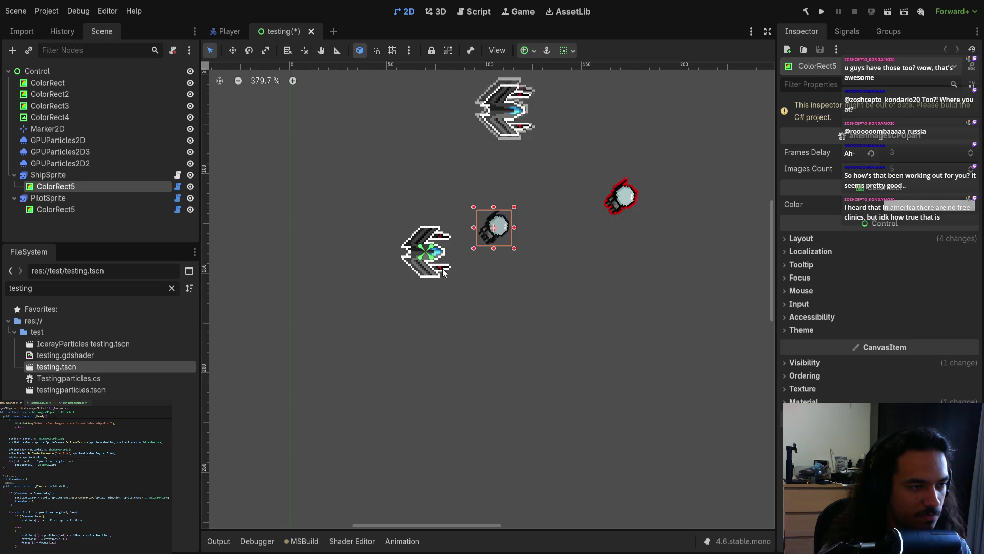
left_click(97, 174)
mouse_move(270, 225)
left_mouse_down()
mouse_move(329, 263)
mouse_move(308, 225)
left_mouse_up()
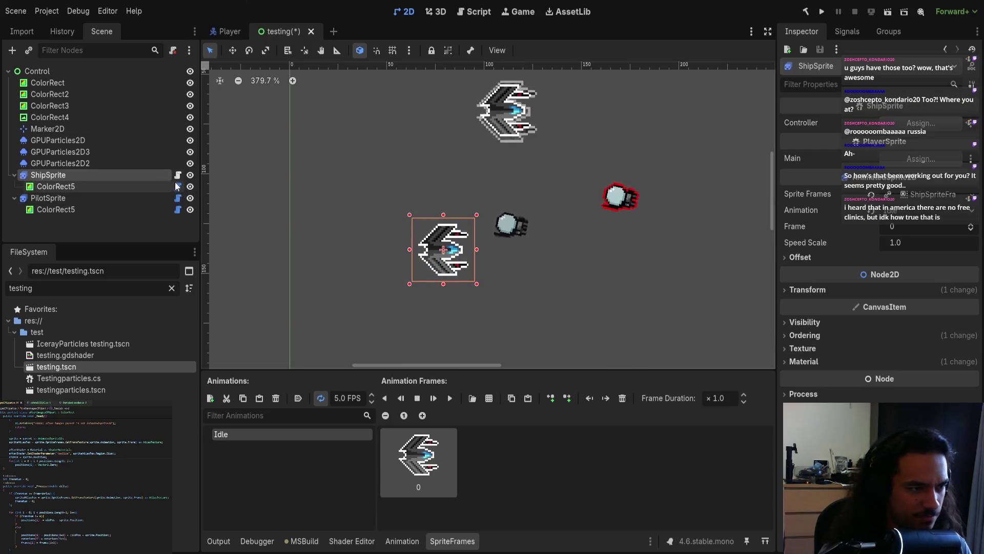
left_click(178, 176)
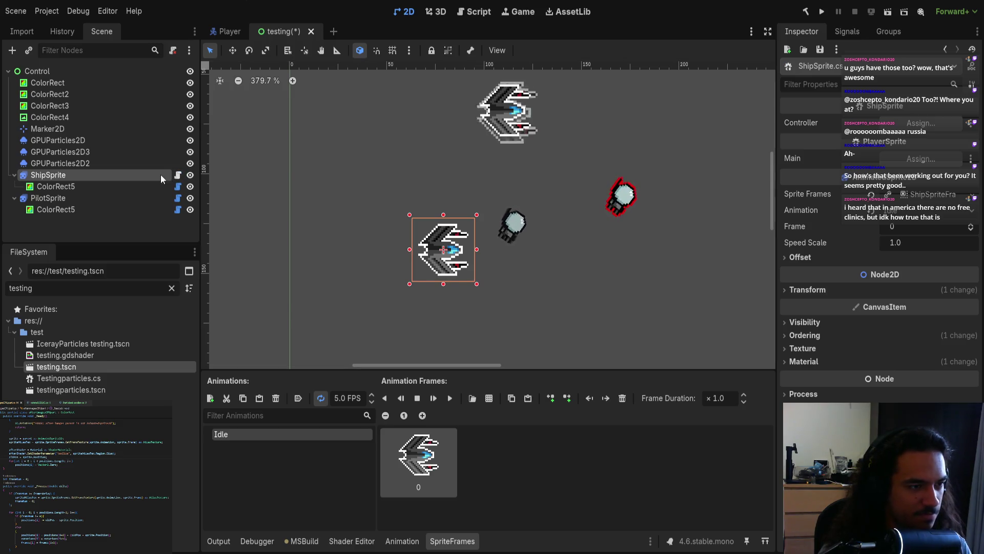
left_click(173, 50)
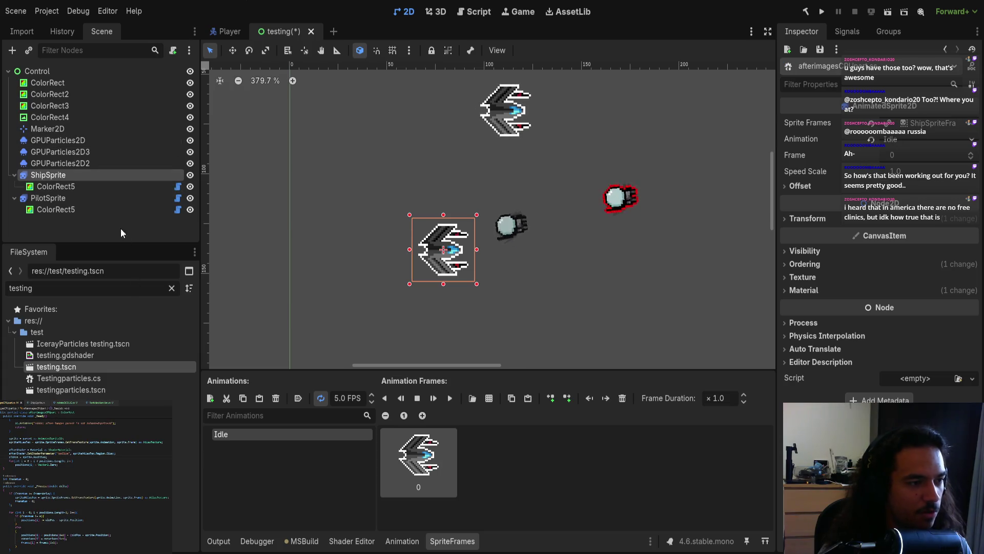
Move the ship left and up, then save and close the testing scene.
left_click(106, 214)
left_click(104, 187)
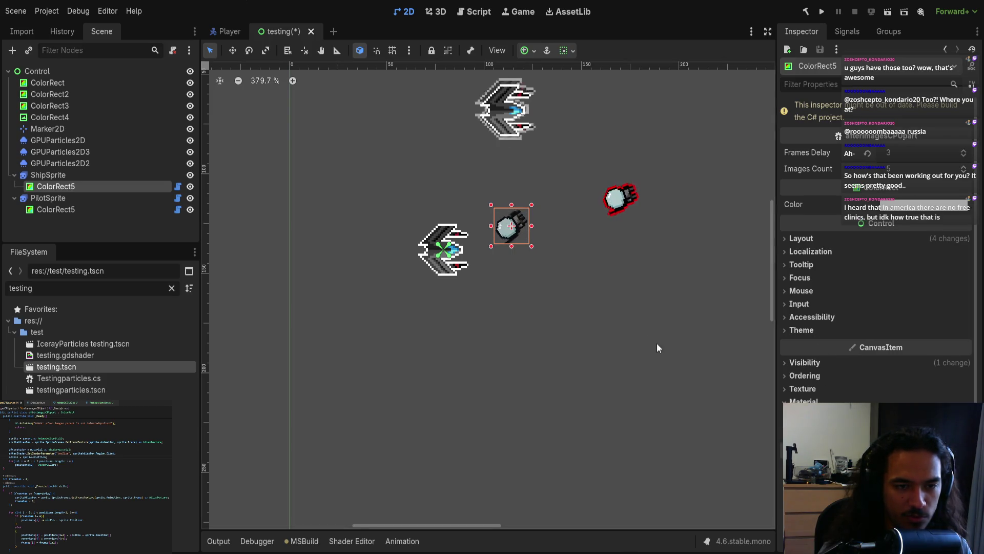
mouse_move(564, 321)
left_mouse_down()
mouse_move(527, 322)
mouse_move(527, 279)
left_mouse_up()
left_click(131, 186)
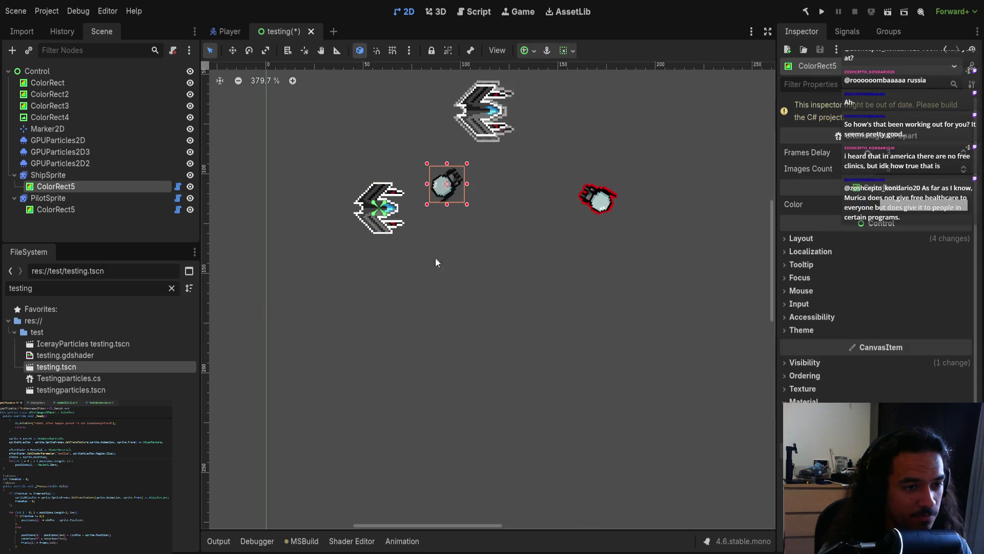
key("ctrl+s")
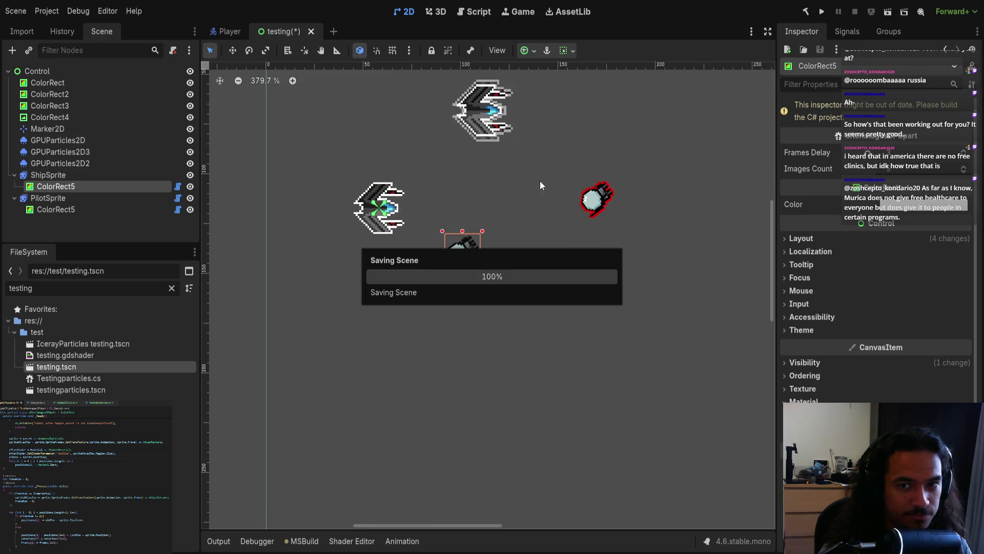
left_click(311, 31)
left_click(806, 11)
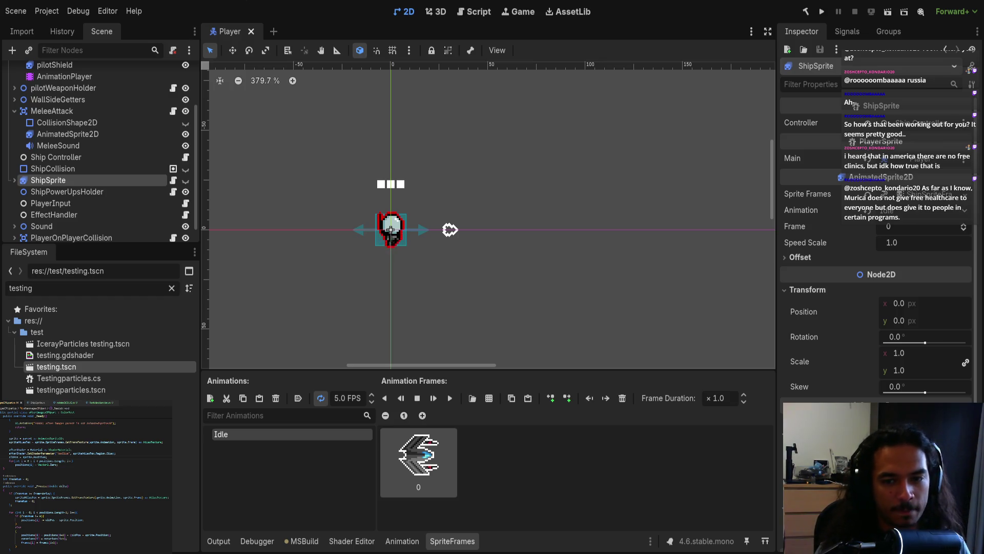
Reopen testing.tscn, shift ShipSprite slightly, and open ColorRect5's afterimage script for editing.
scroll(437, 152, "left", 2)
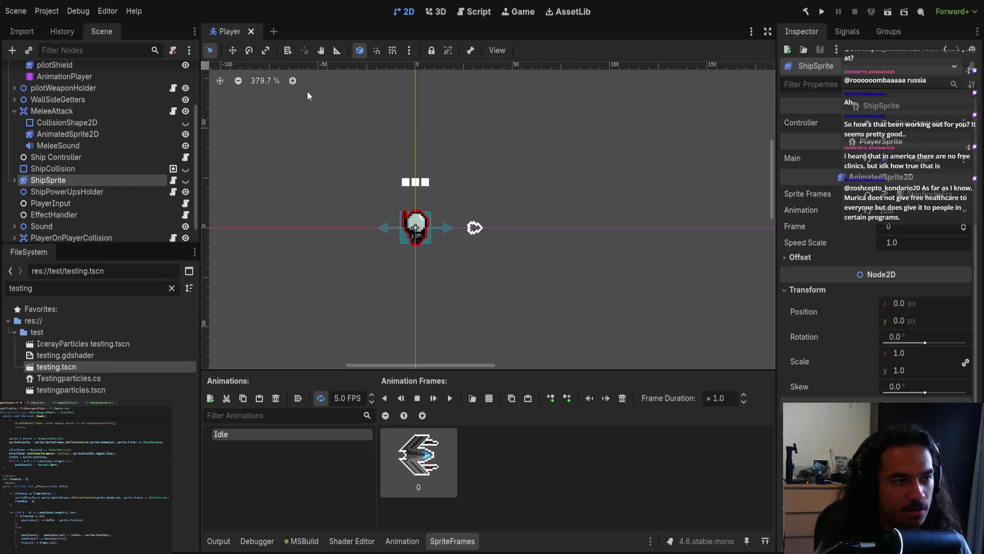
double_click(103, 367)
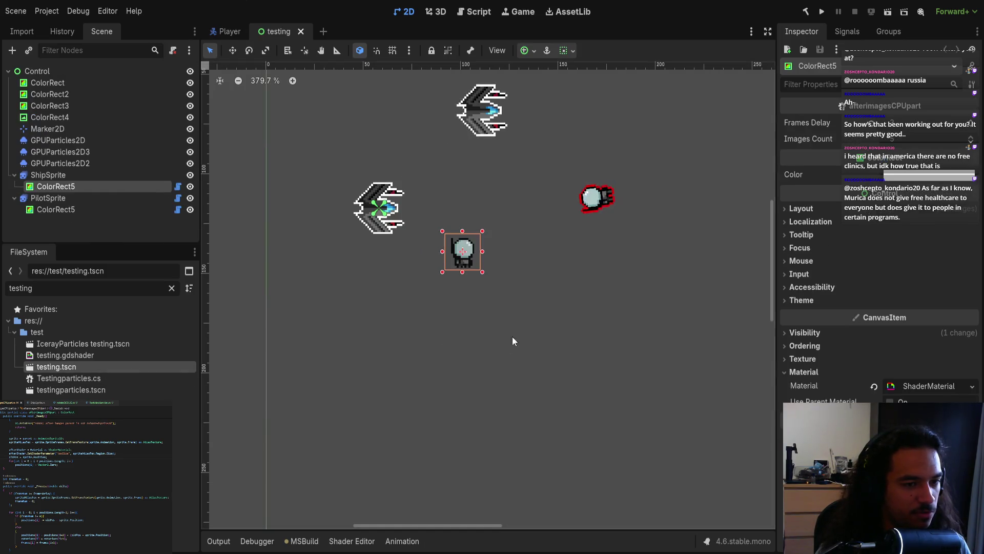
left_click(82, 198)
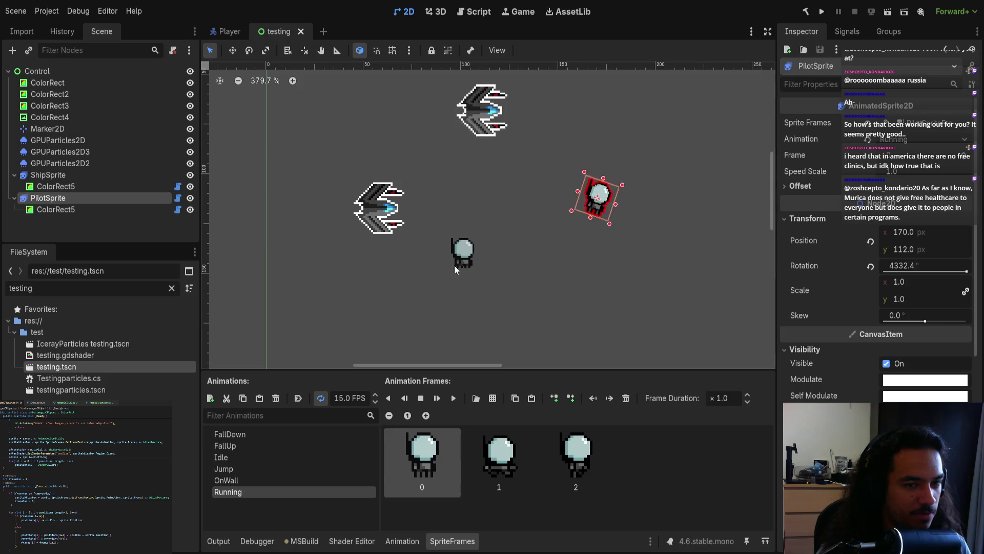
left_click(80, 177)
mouse_move(521, 269)
left_mouse_down()
mouse_move(523, 321)
mouse_move(501, 246)
mouse_move(592, 266)
mouse_move(488, 290)
mouse_move(547, 350)
mouse_move(578, 325)
mouse_move(507, 246)
left_mouse_up()
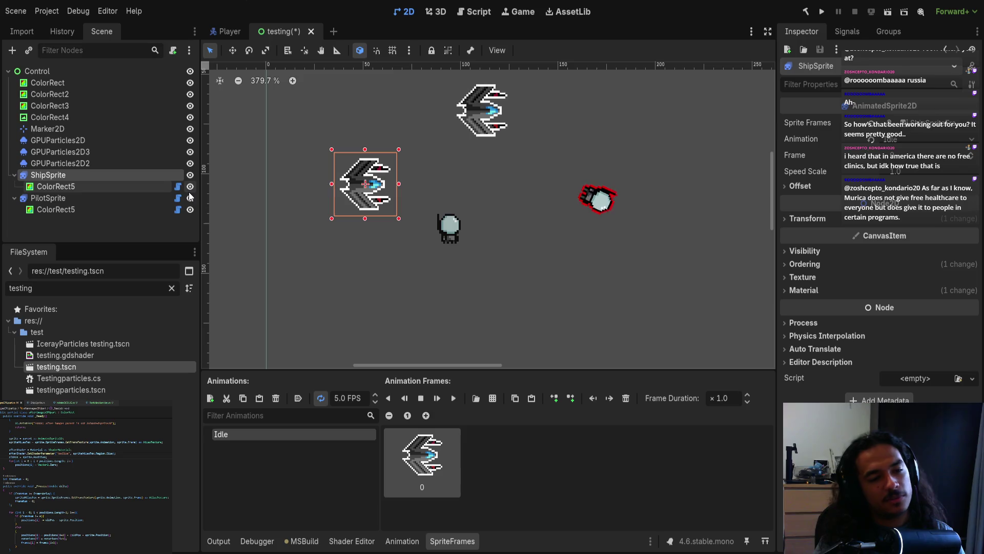
left_click(177, 187)
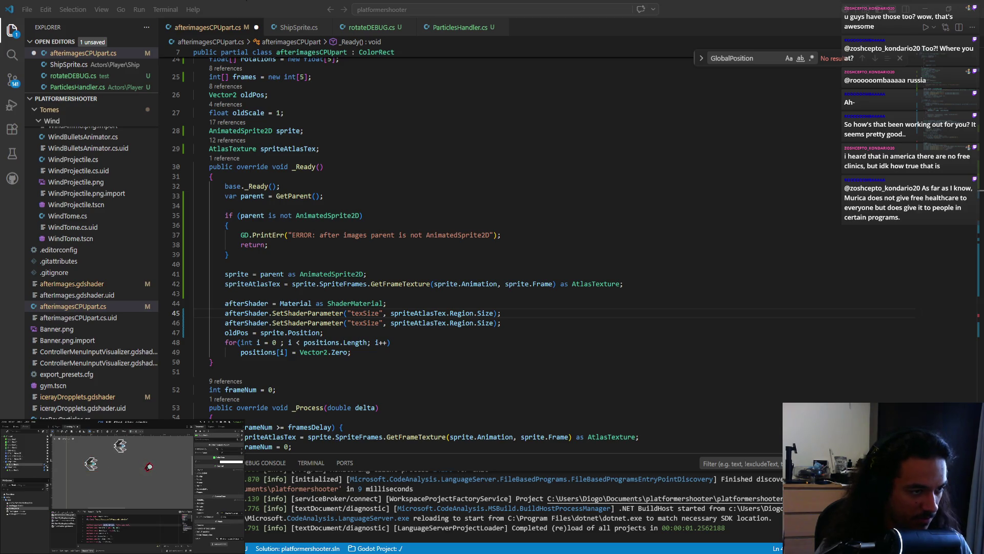
Rename the second texSize parameter to textureSheet, move it below texSize, and start replacing Region.Size.
double_click(365, 312)
type("textureSheet")
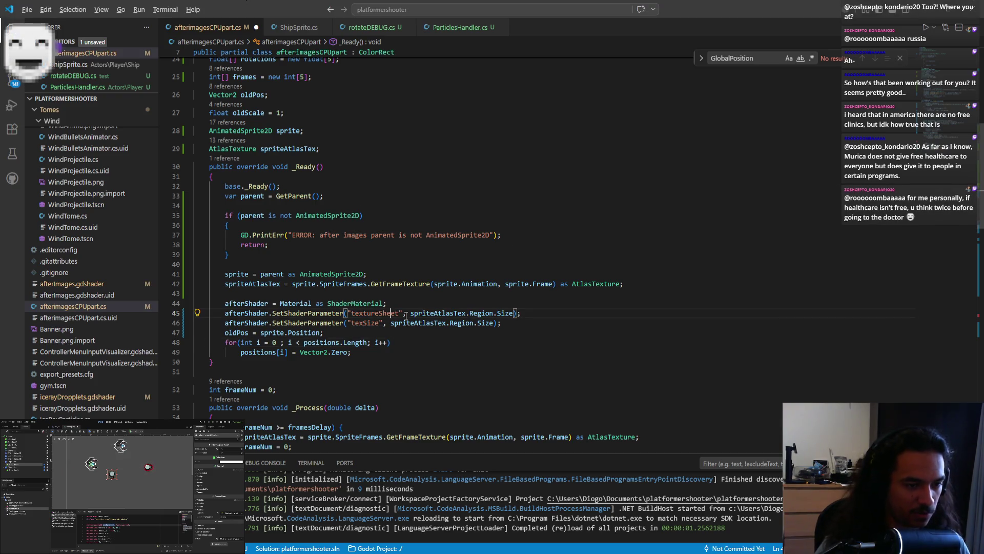
key("alt+Down")
key("ctrl+shift+Right")
key("ctrl+shift+Right")
key("ctrl+shift+Right")
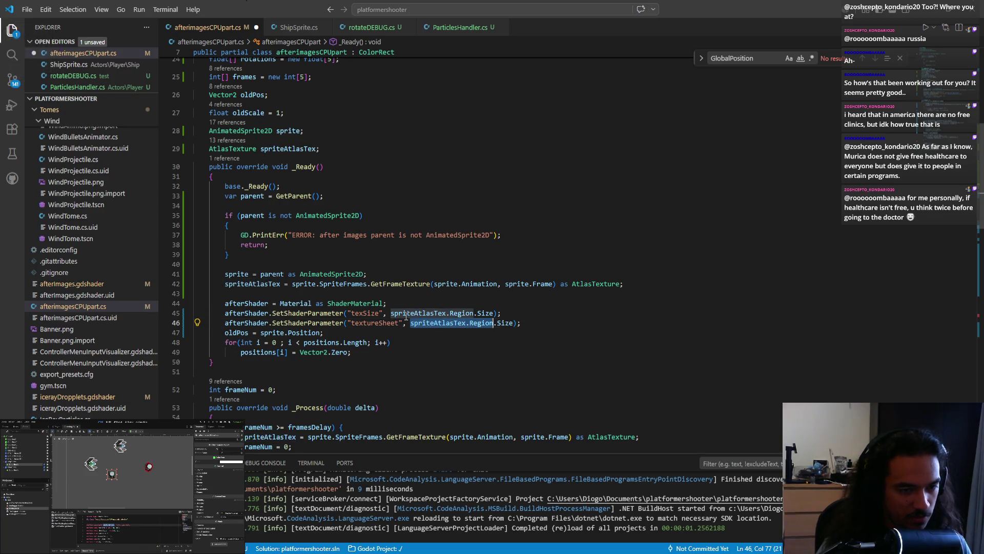
key("Right")
key("ctrl+shift+Left")
key("ctrl+shift+Left")
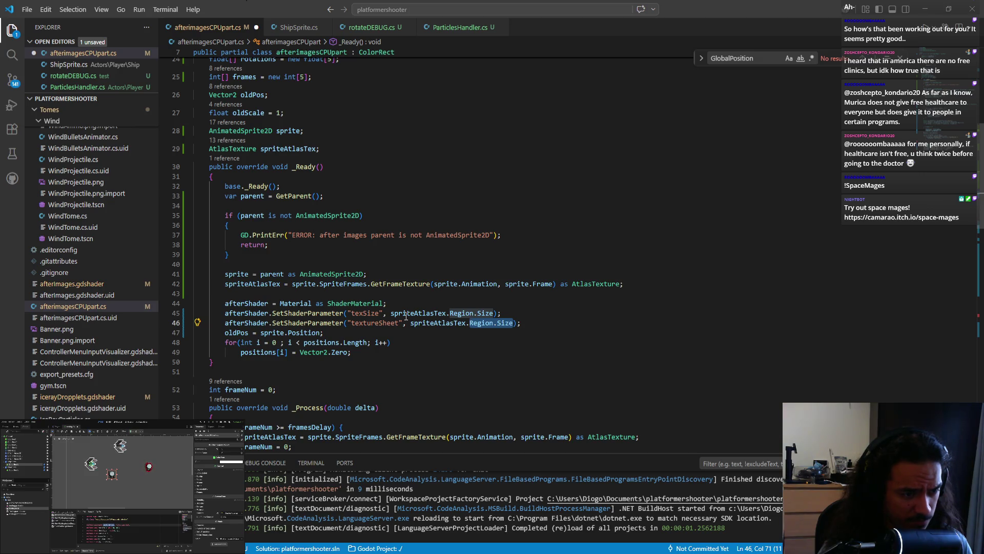
type("sptire")
key("BackSpace")
key("BackSpace")
key("BackSpace")
type("rieA")
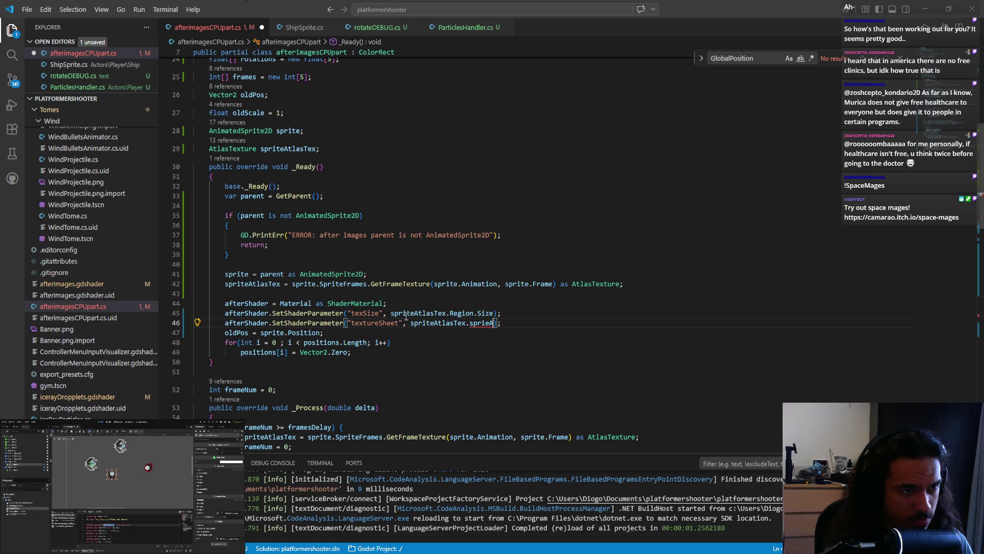
Change line 46's value to spriteAtlasTex.Atlas, save the script, and rebuild in Godot with F5.
key("BackSpace")
key("BackSpace")
key("BackSpace")
type("atl")
key("Tab")
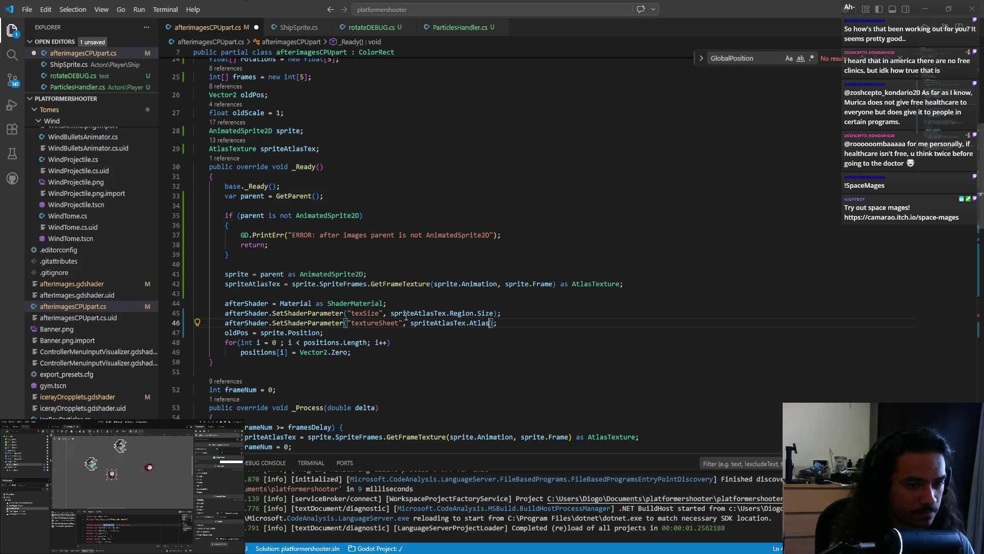
key("Down")
key("Down")
key("ctrl+s")
key("alt+Tab")
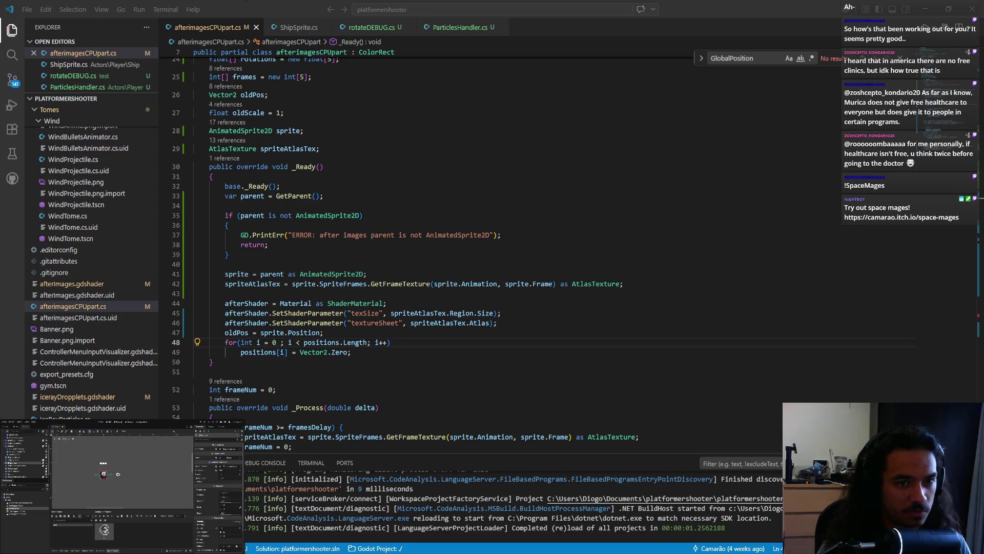
key("F5")
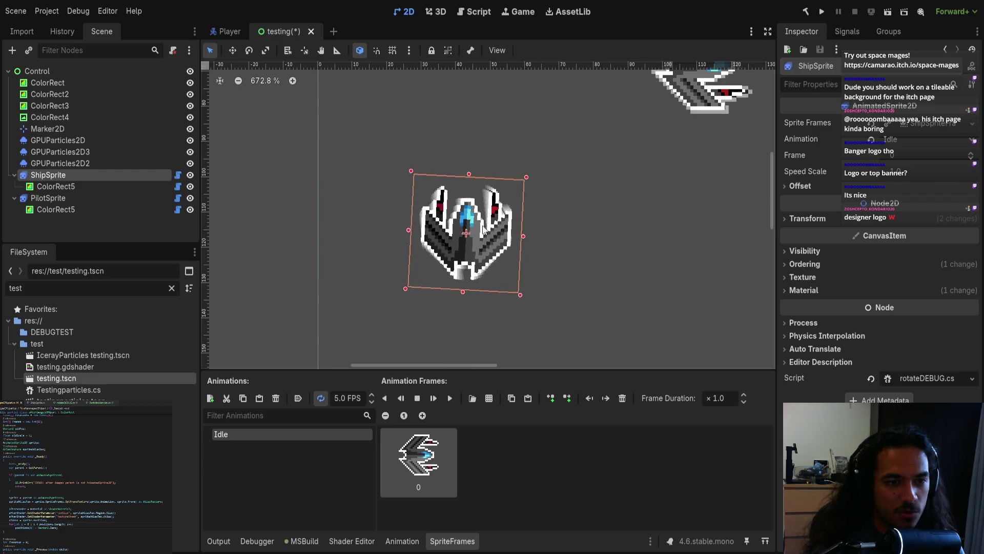
Select the ship's ColorRect5 and pan the viewport to inspect the trail behind the spinning ship.
scroll(594, 241, "down", 6)
scroll(543, 253, "up", 5)
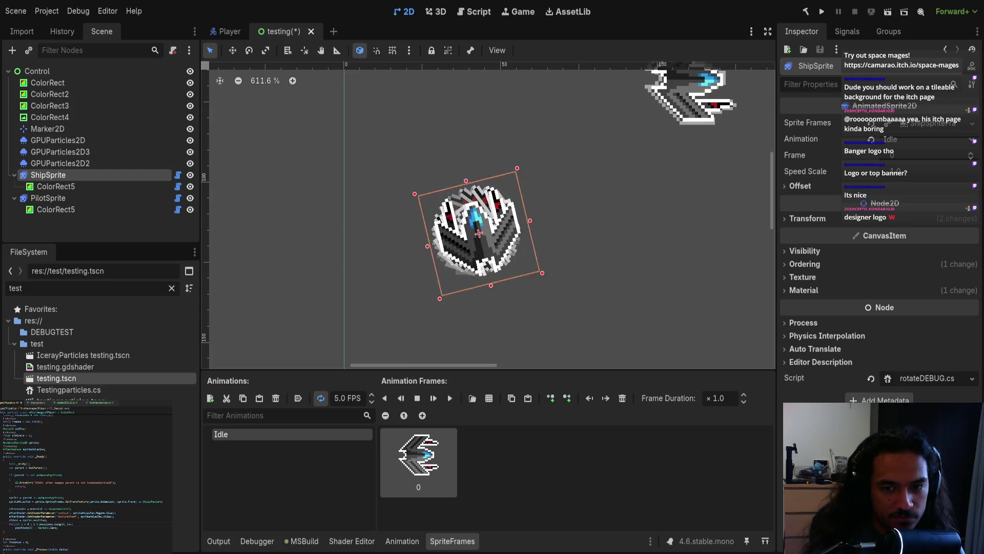
scroll(493, 215, "right", 1)
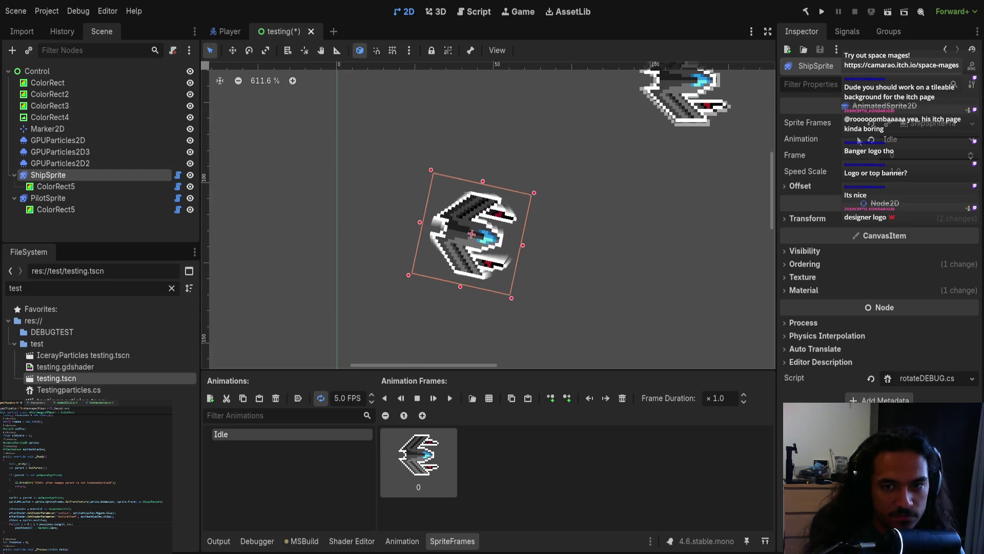
left_click(64, 187)
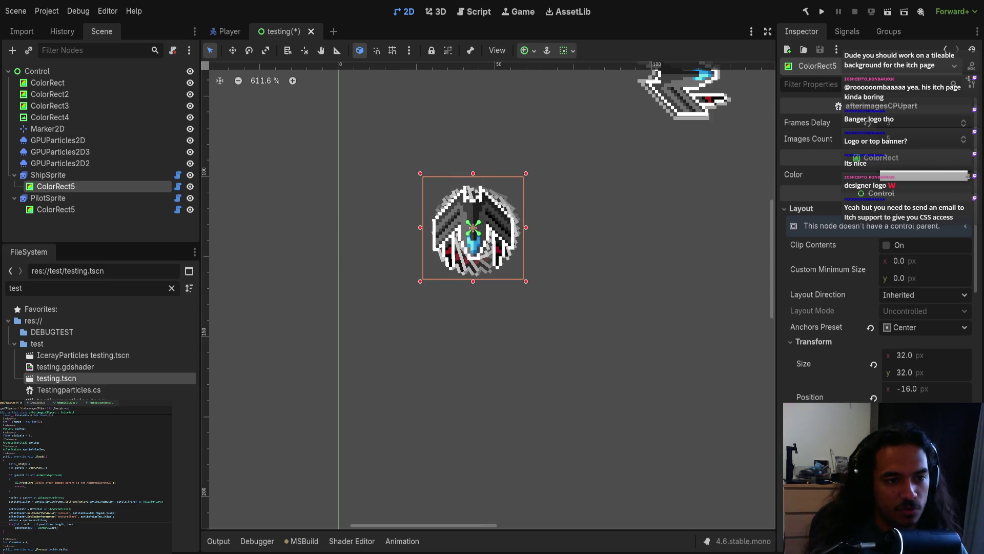
scroll(603, 315, "left", 1)
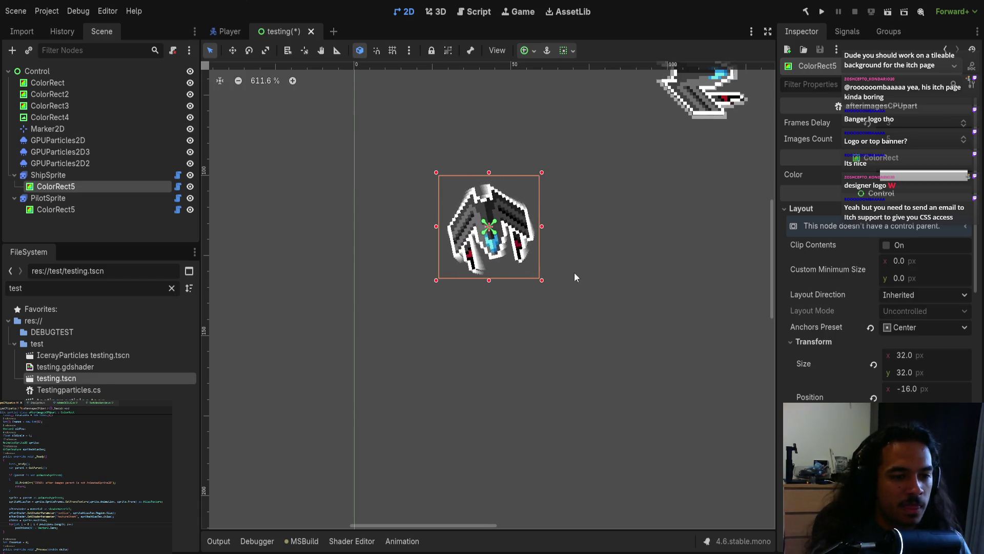
scroll(585, 271, "up", 1)
scroll(591, 269, "left", 1)
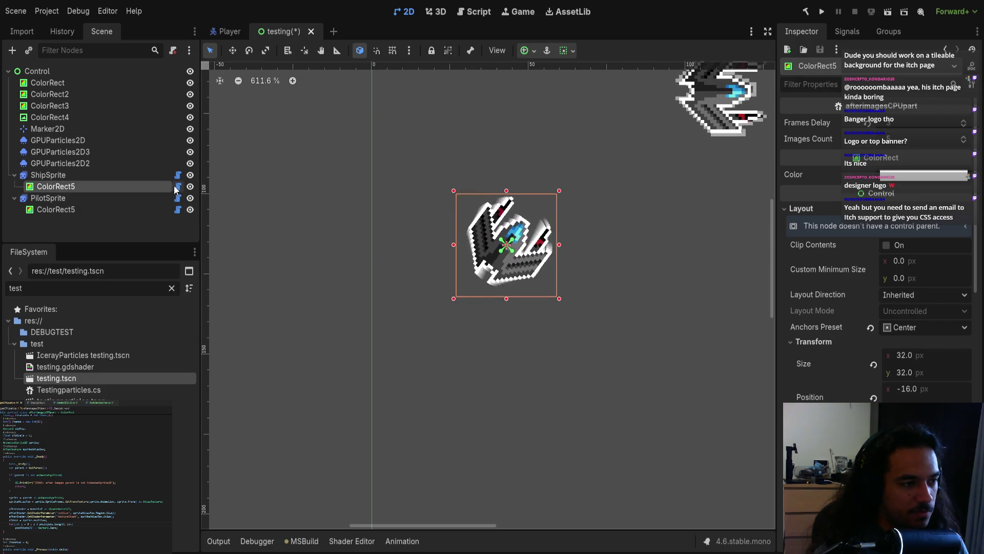
scroll(425, 259, "down", 10)
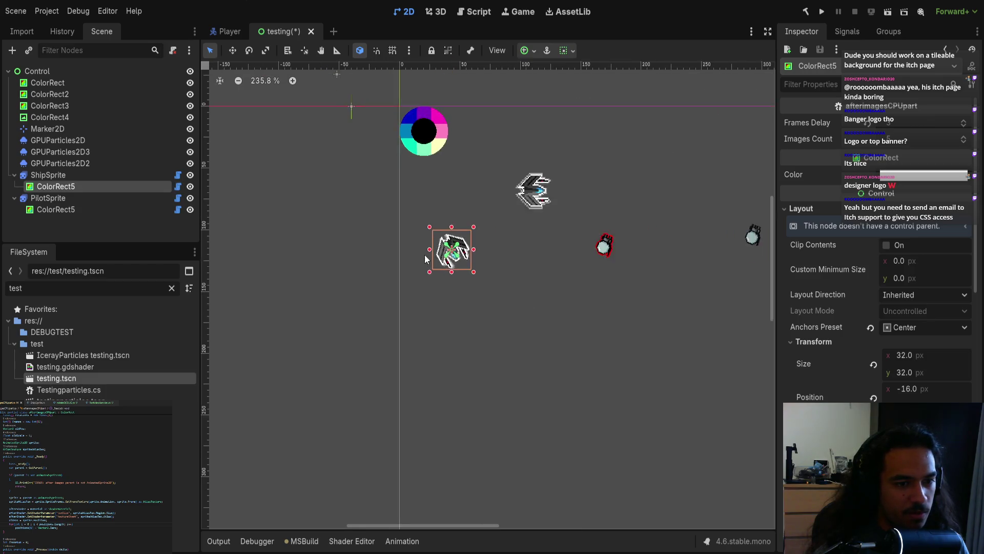
scroll(427, 268, "down", 5)
scroll(395, 305, "up", 7)
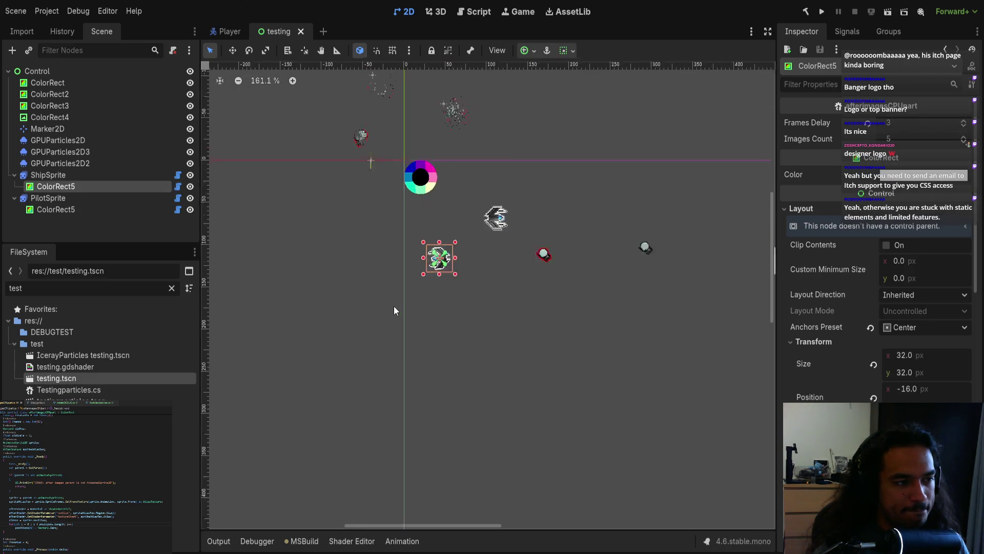
left_click(66, 209)
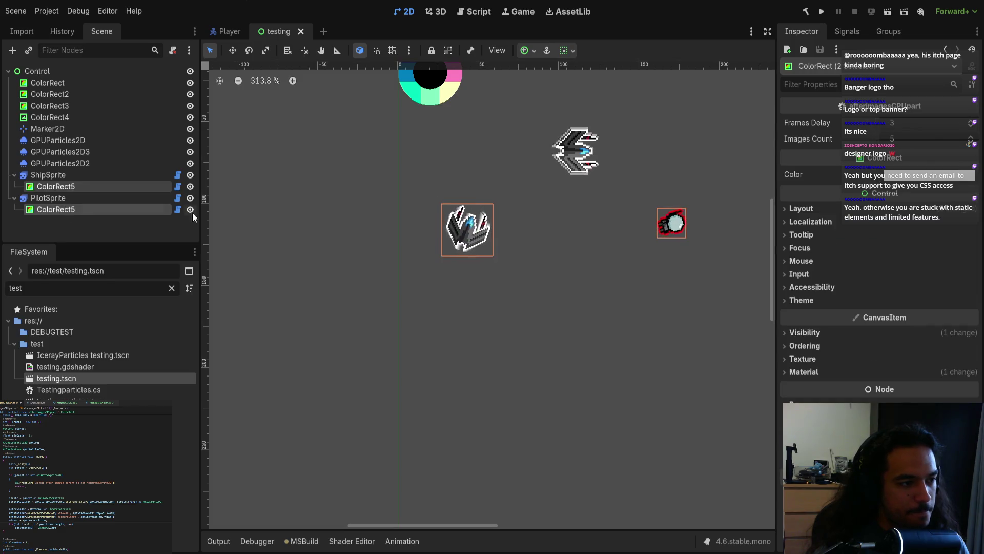
Copy the ship's ColorRect5 from the testing scene and paste it under PilotSprite in Player.
left_click(272, 197)
left_click(58, 187)
left_click(224, 30)
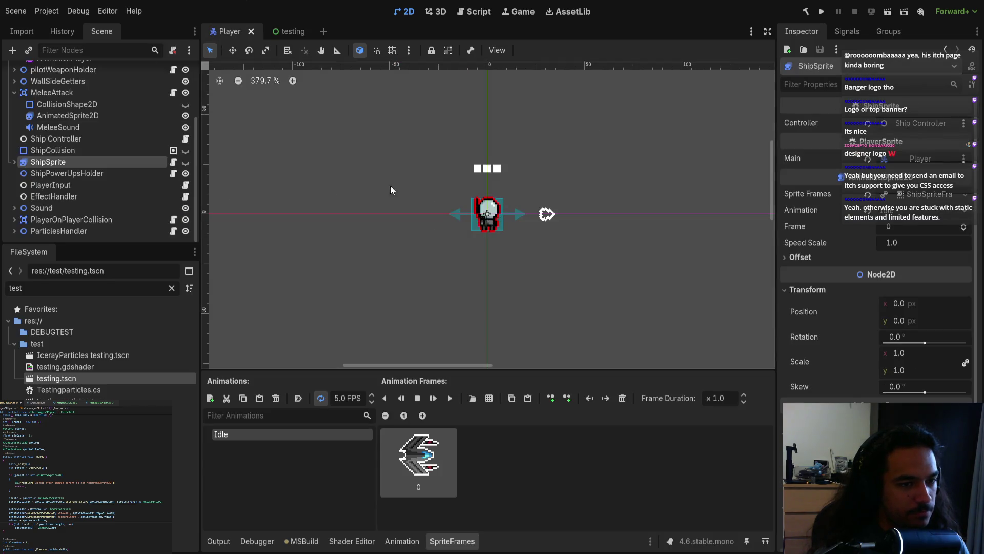
scroll(87, 187, "up", 5)
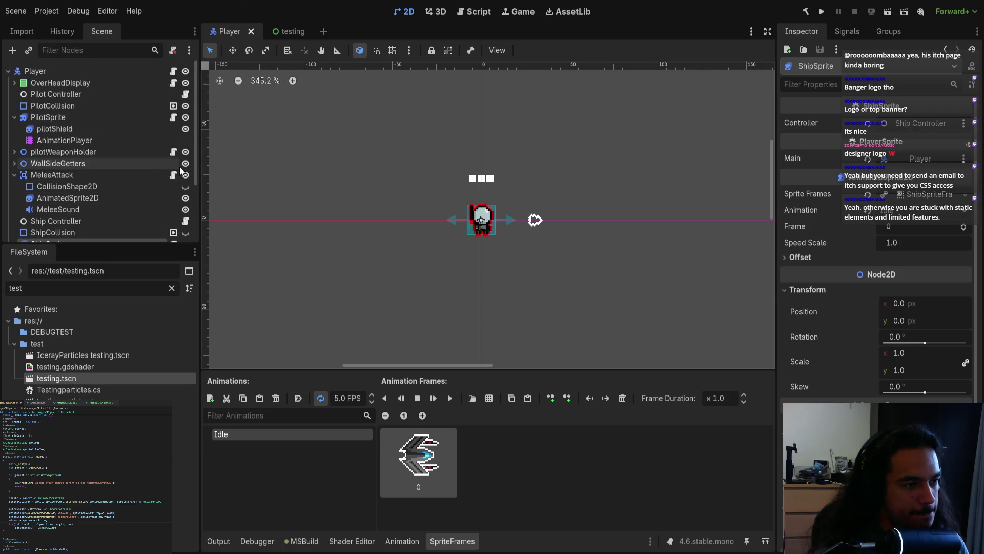
mouse_move(197, 134)
left_mouse_down()
mouse_move(195, 147)
mouse_move(192, 125)
left_mouse_up()
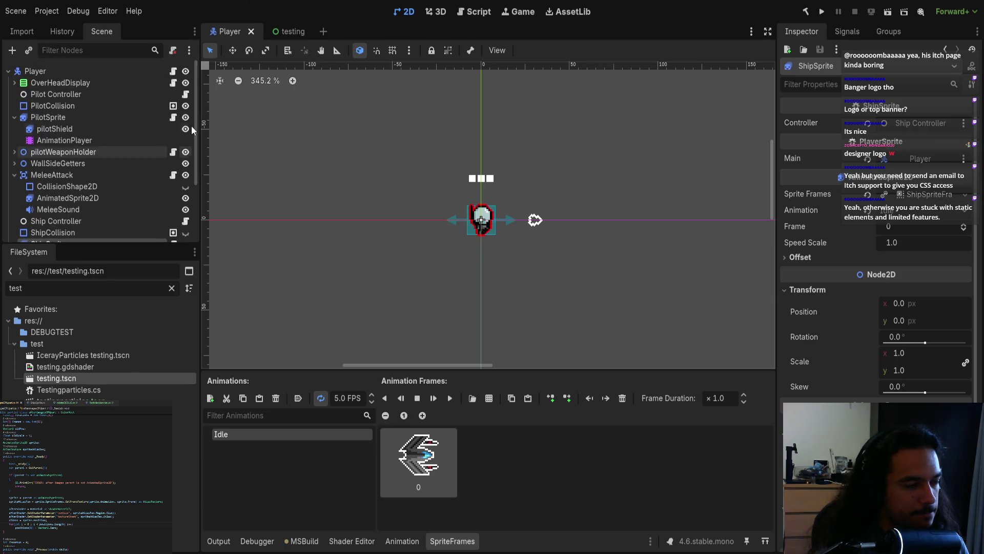
left_click(83, 121)
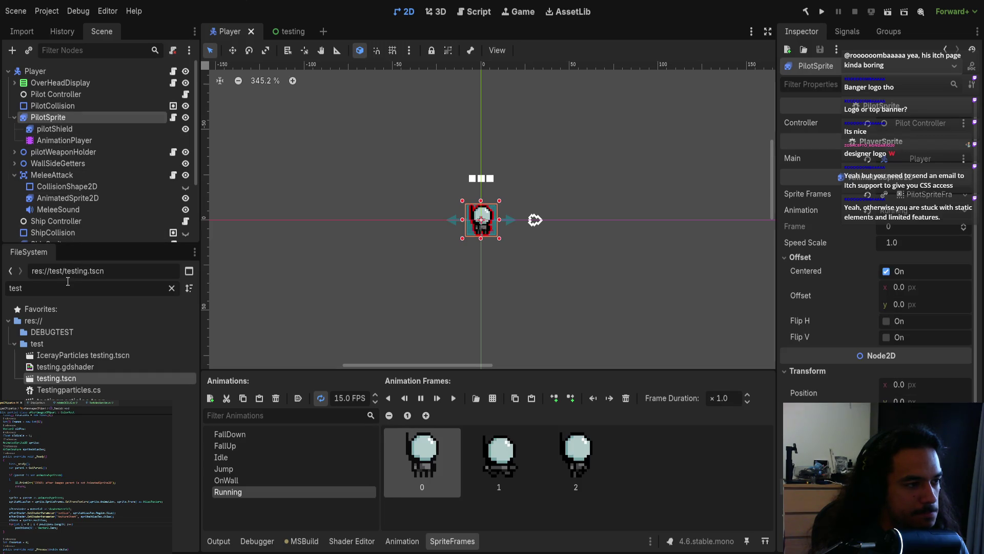
left_click(268, 33)
left_click(81, 176)
left_click(75, 186)
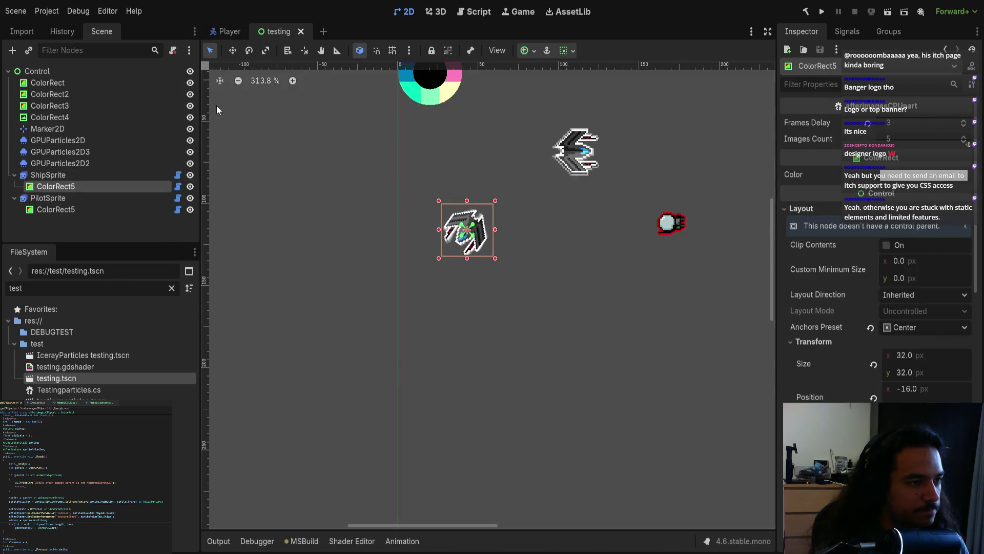
left_click(224, 29)
key("ctrl+v")
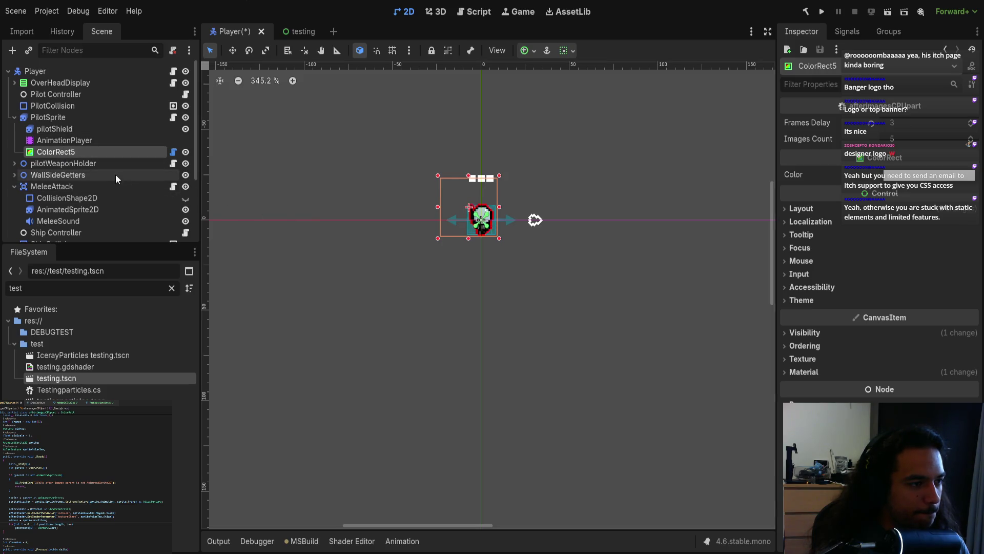
Set the pilot's ColorRect5 size to 18×18 under Layout > Transform.
left_click(850, 210)
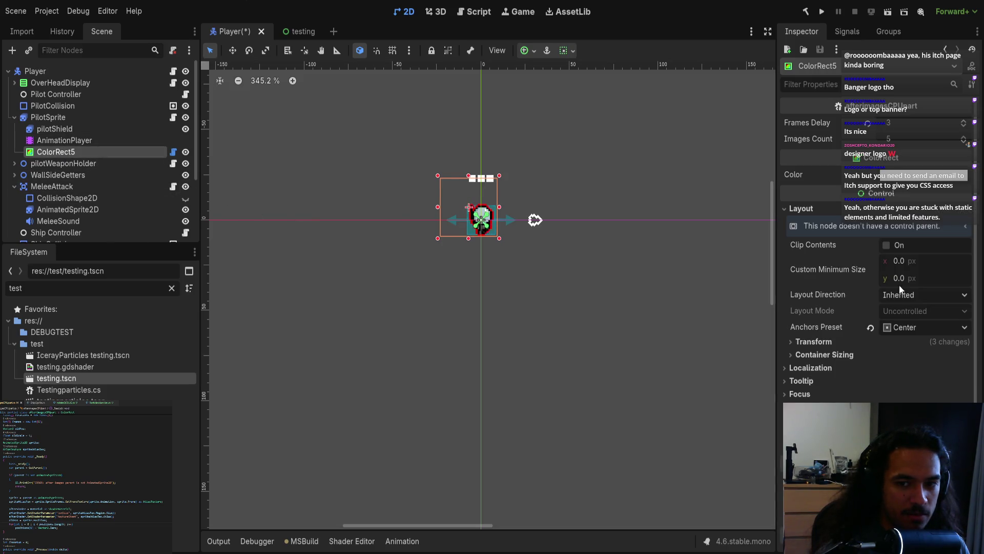
left_click(878, 341)
left_click(909, 359)
type("1")
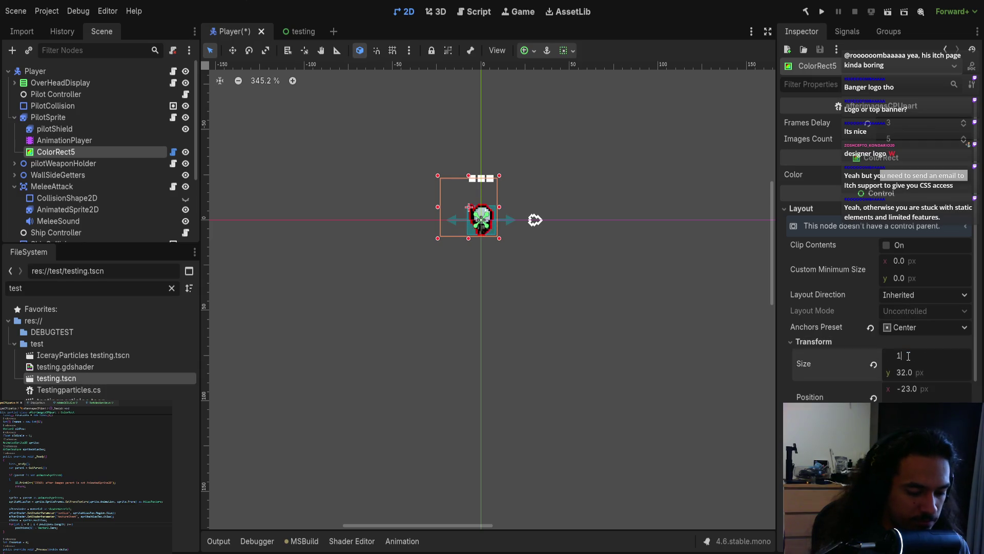
type("8")
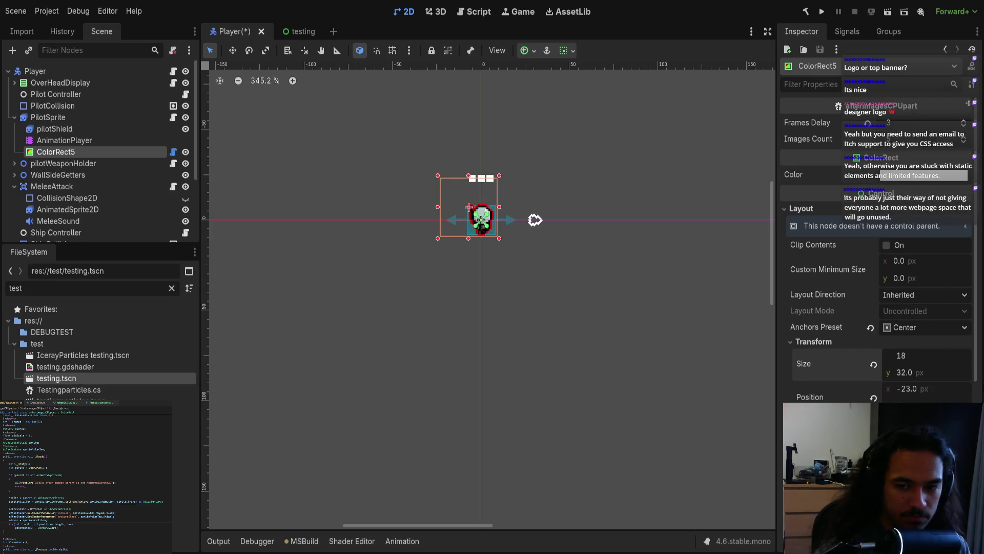
key("BackSpace")
type("8")
key("Return")
Reset the box position, undo a Full Rect anchor change, and restore the 18×18 size.
left_click_drag(644, 309, 660, 340)
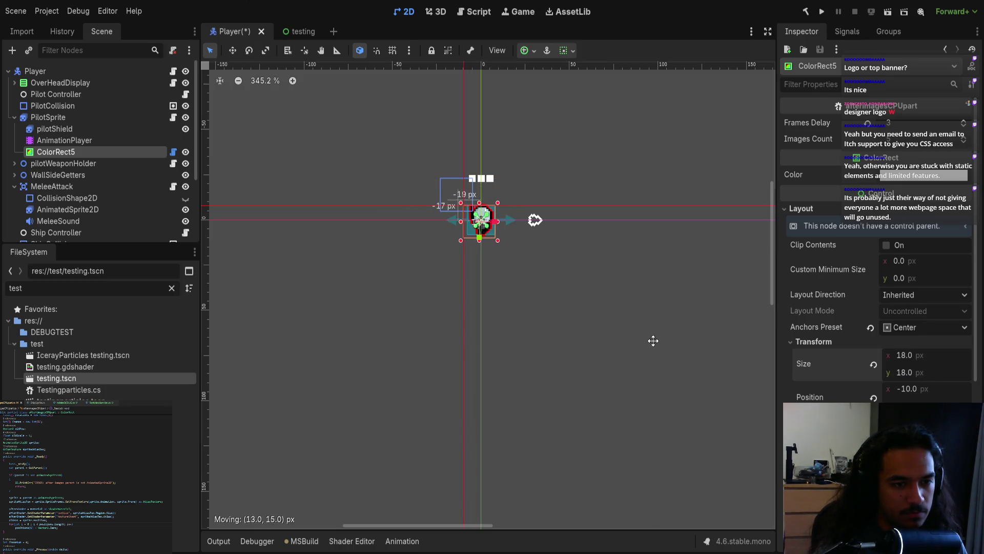
left_click(873, 397)
scroll(588, 299, "up", 4)
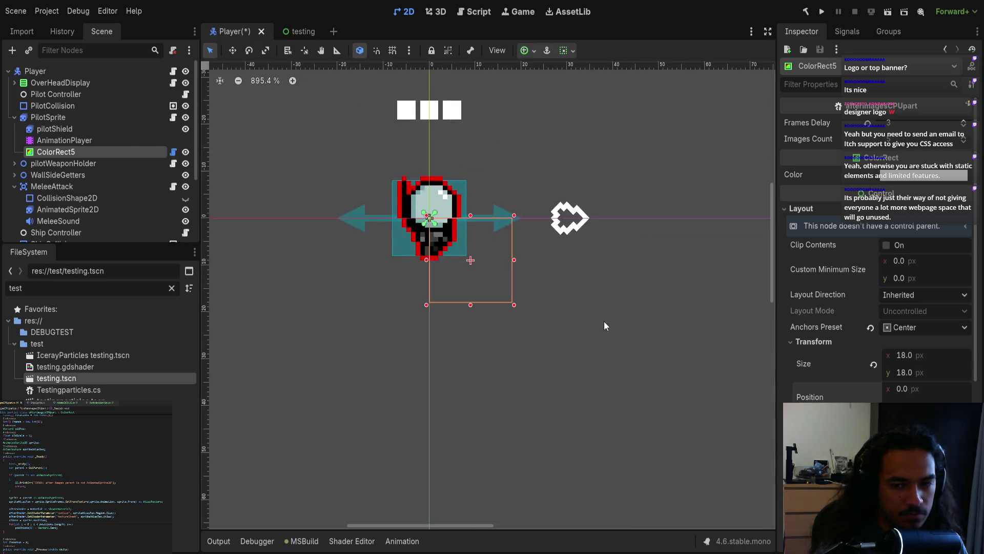
left_click(917, 329)
left_click(917, 345)
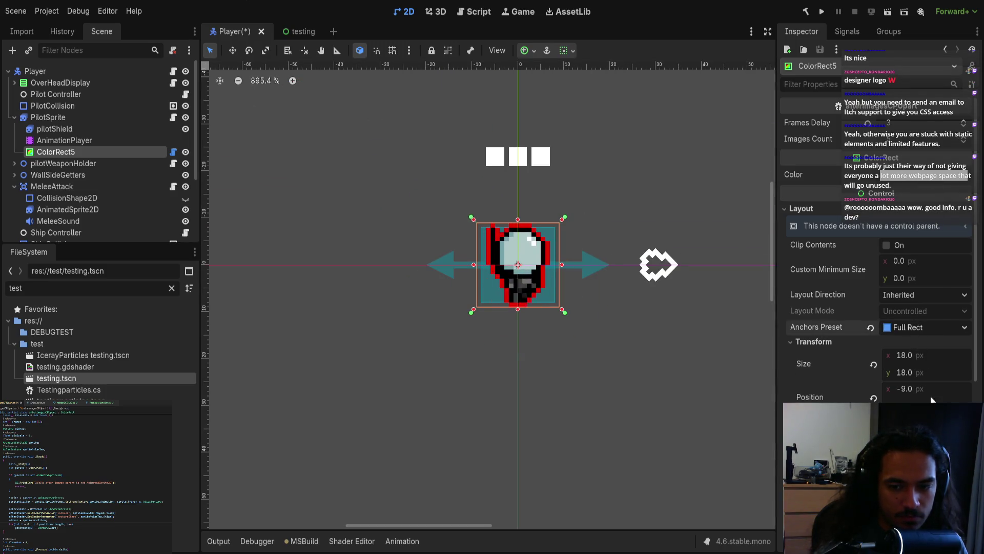
key("ctrl+z")
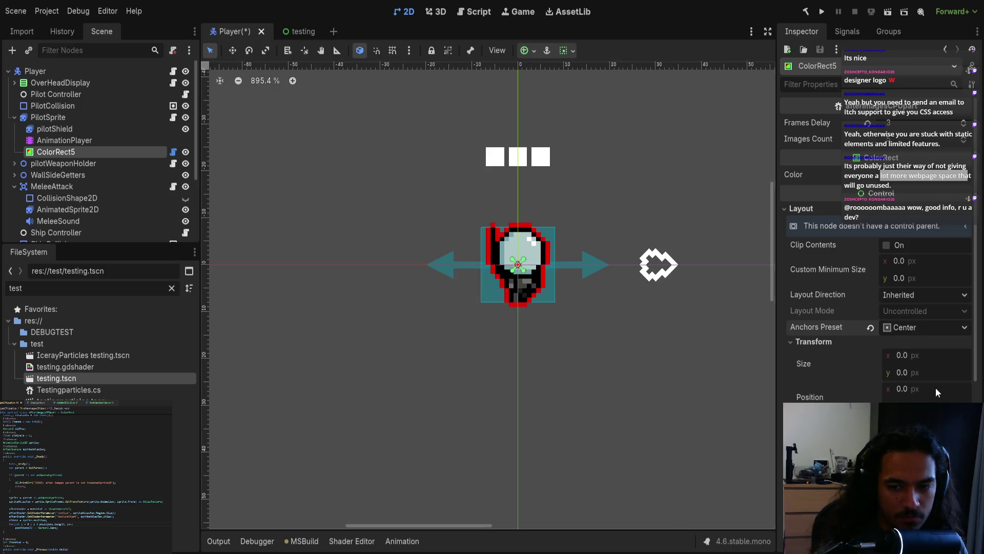
left_click(906, 356)
type("18")
left_click(901, 372)
type("18")
key("Return")
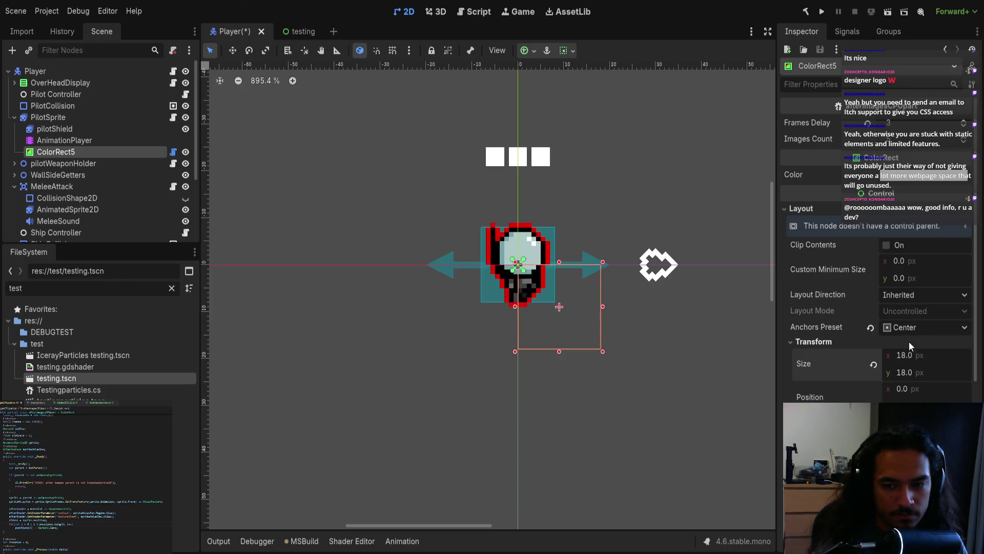
Centre the box on the pilot at (-9, -9) and save the Player scene.
left_click_drag(699, 424, 646, 378)
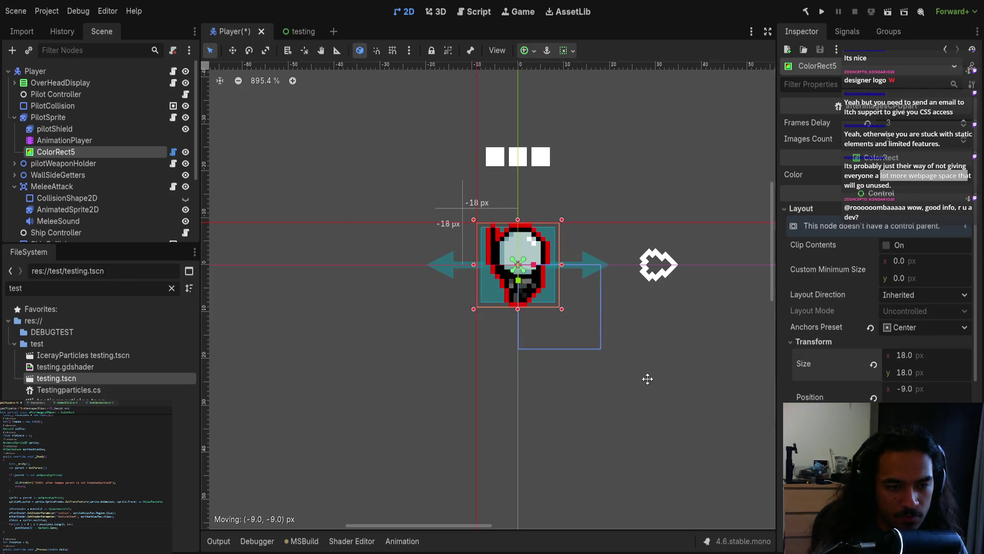
left_click(628, 380)
key("ctrl+s")
scroll(519, 325, "up", 6)
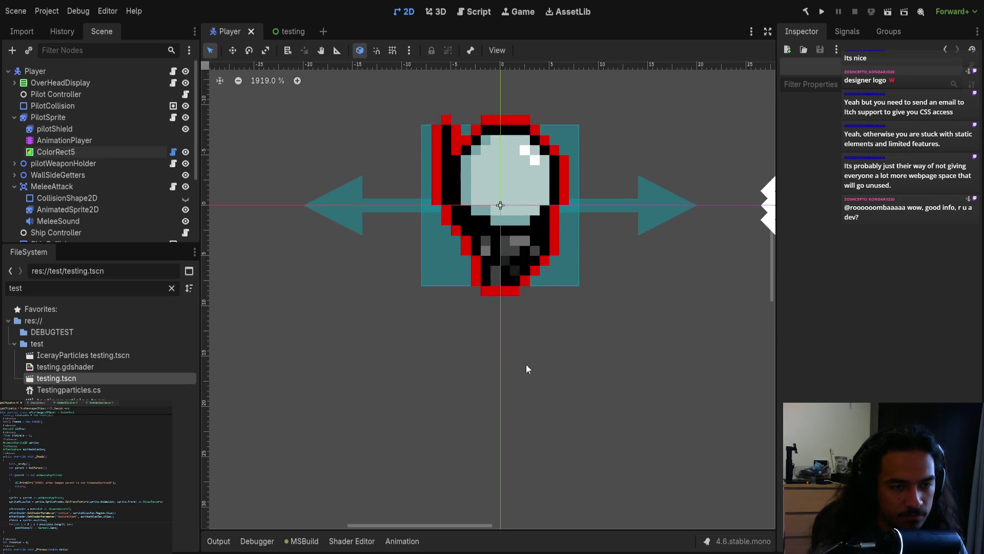
scroll(528, 367, "down", 3)
scroll(476, 325, "down", 4)
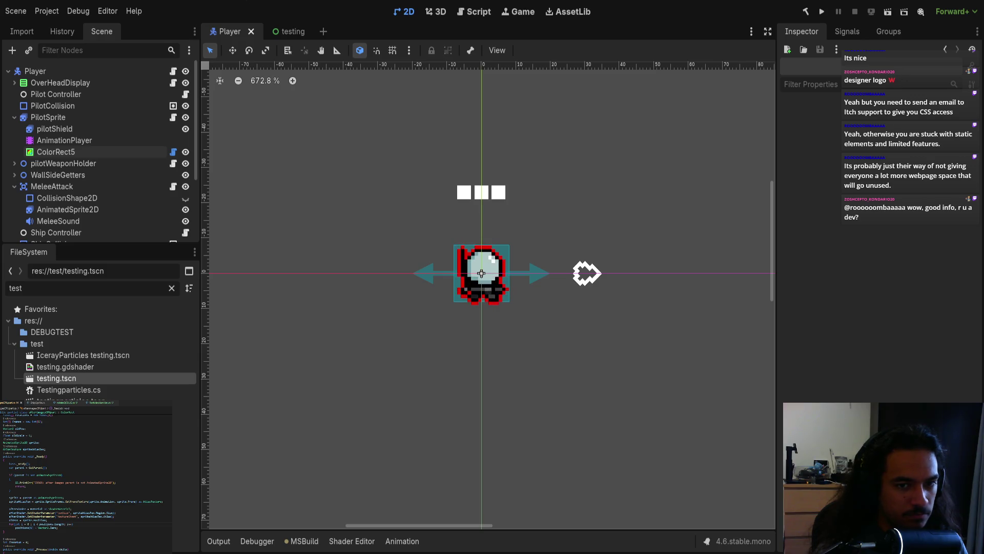
Reselect the pilot's ColorRect5 to verify its transform values.
left_click(66, 151)
scroll(930, 373, "down", 3)
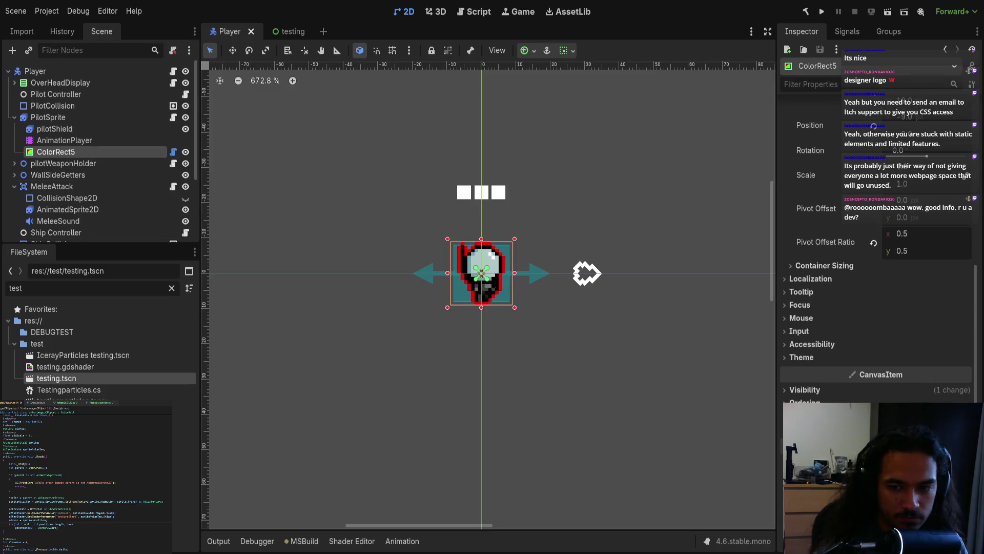
scroll(712, 286, "up", 2)
scroll(632, 308, "down", 2)
scroll(658, 315, "down", 1)
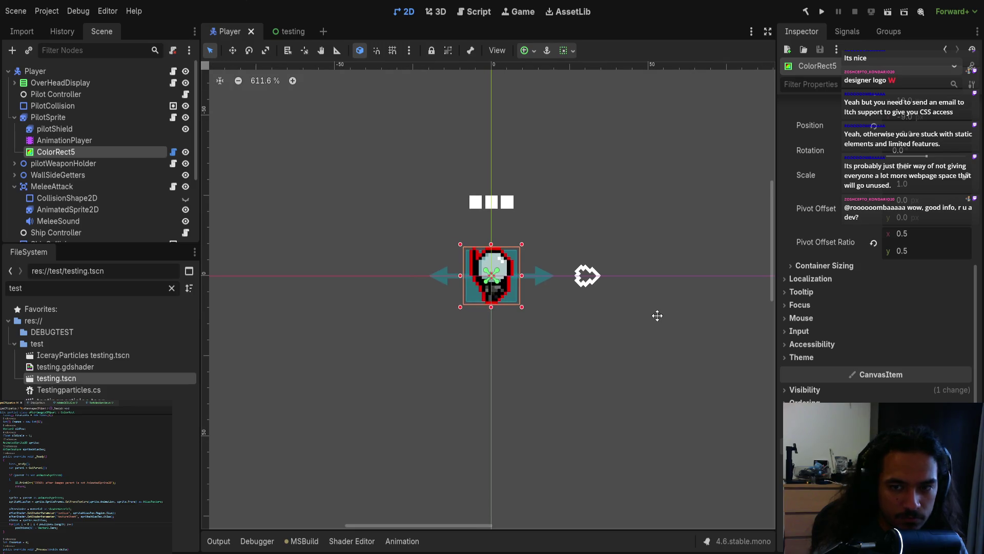
scroll(602, 301, "down", 2)
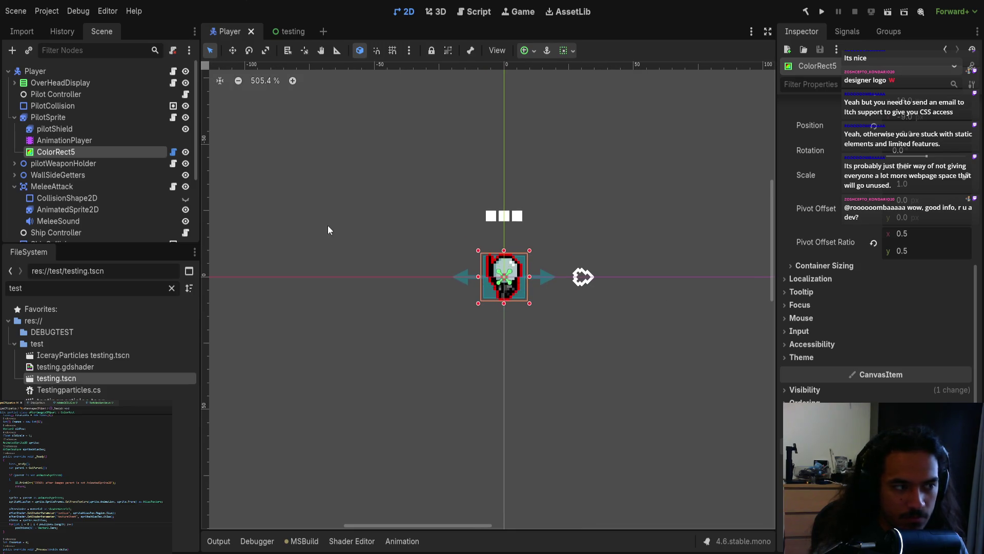
left_click(68, 143)
left_click(60, 152)
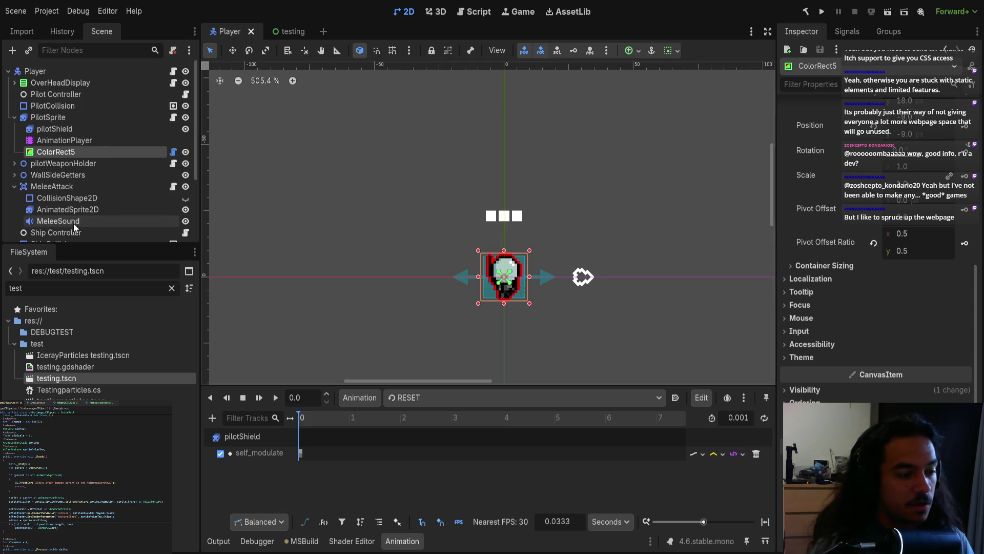
Compare AnimationPlayer with ColorRect5, then give ColorRect5 the name AfterImagesShader.
scroll(109, 220, "down", 3)
scroll(109, 221, "up", 3)
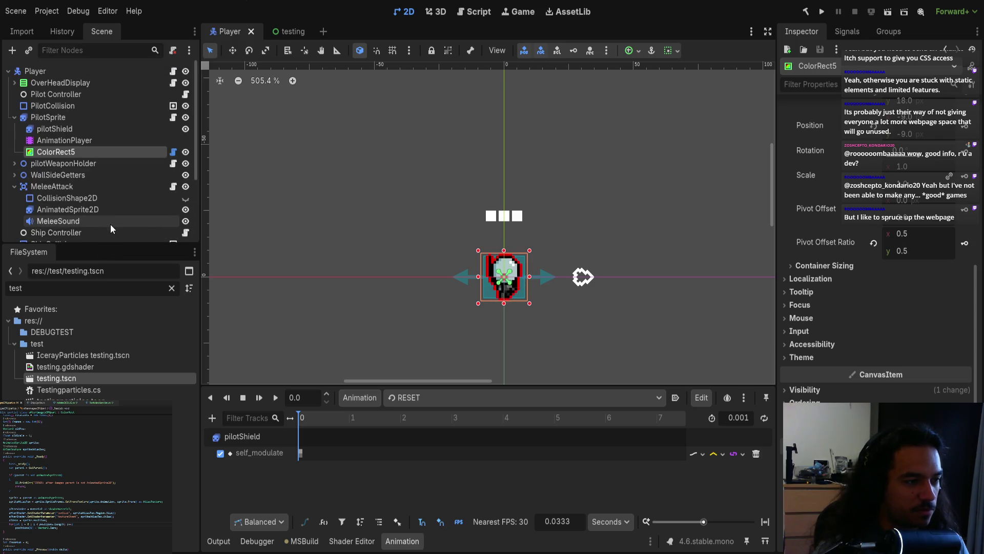
left_click(106, 142)
left_click(94, 153)
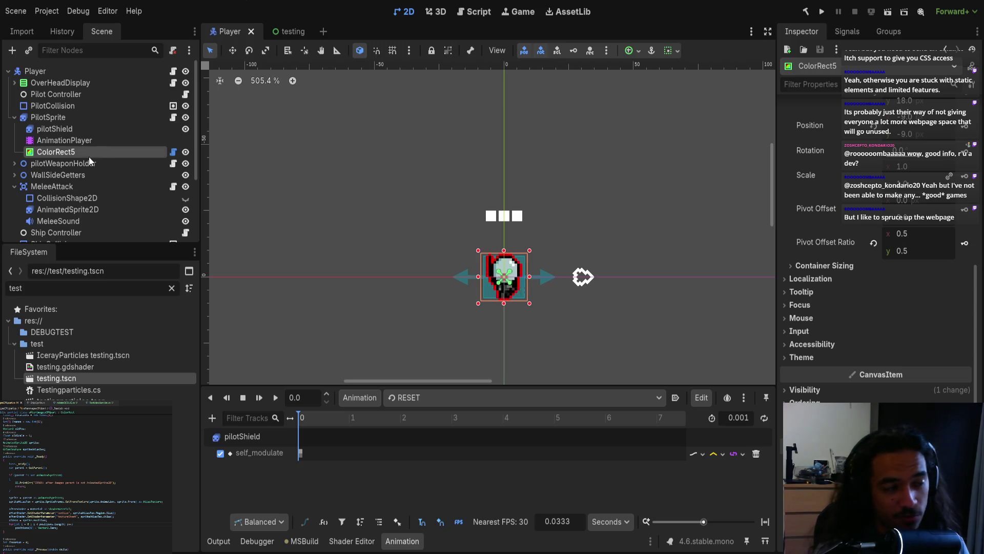
left_click(66, 141)
left_click(68, 151)
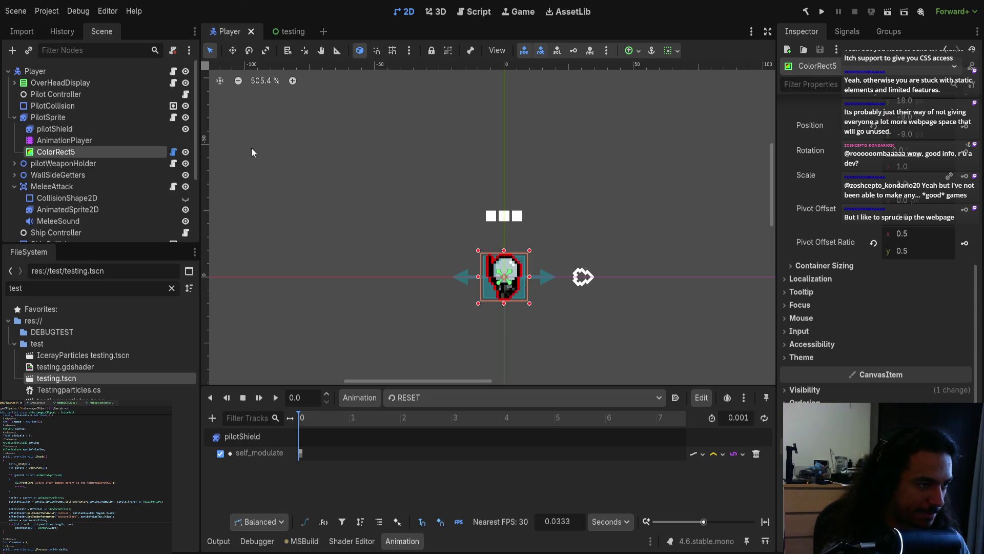
key("ctrl+shift+z")
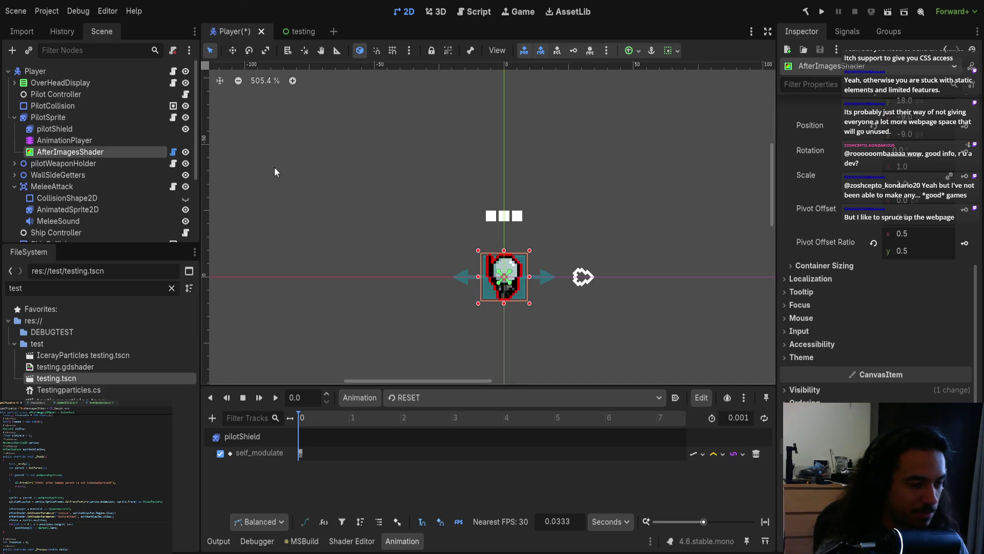
Set AfterImagesShader's Sheet Size x shader parameter to 6, making it 6.0 by 1.0.
scroll(362, 218, "up", 3)
left_click(84, 140)
left_click(82, 150)
scroll(118, 190, "down", 4)
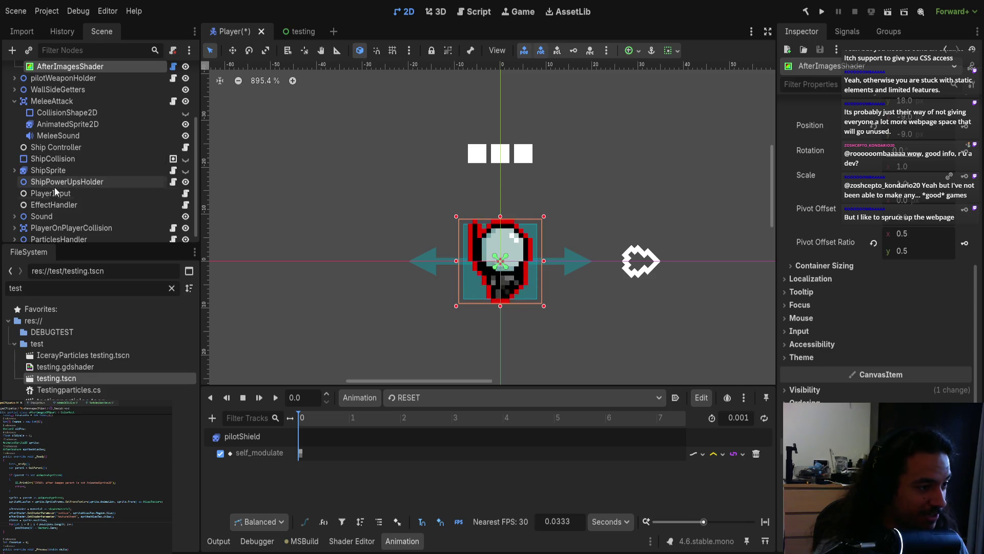
scroll(54, 190, "down", 1)
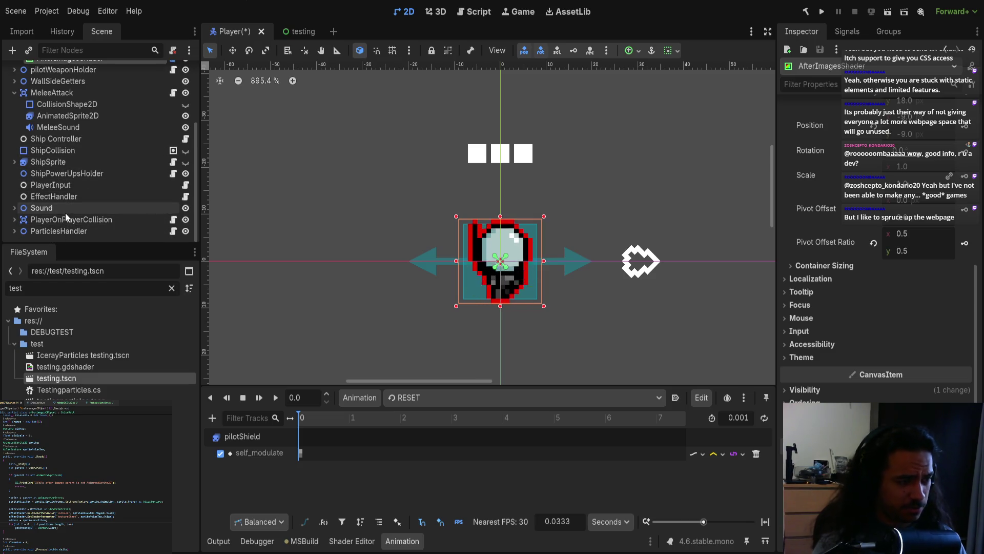
scroll(65, 213, "up", 3)
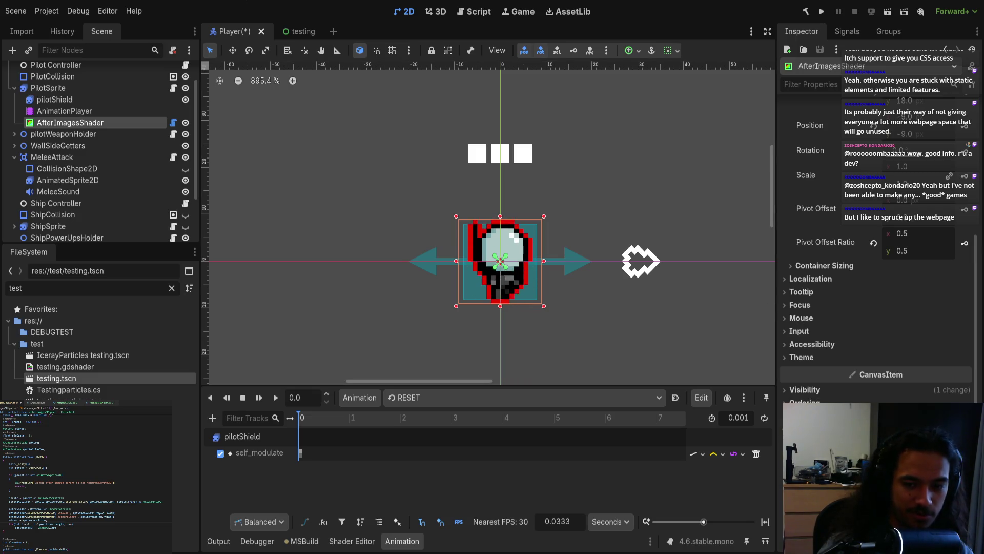
scroll(916, 398, "down", 3)
left_click(907, 398)
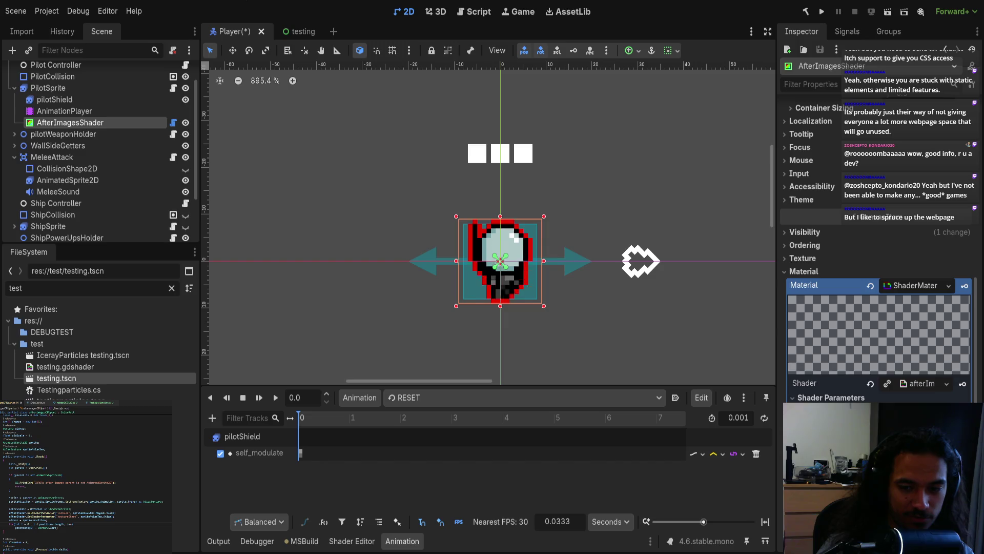
scroll(879, 339, "down", 2)
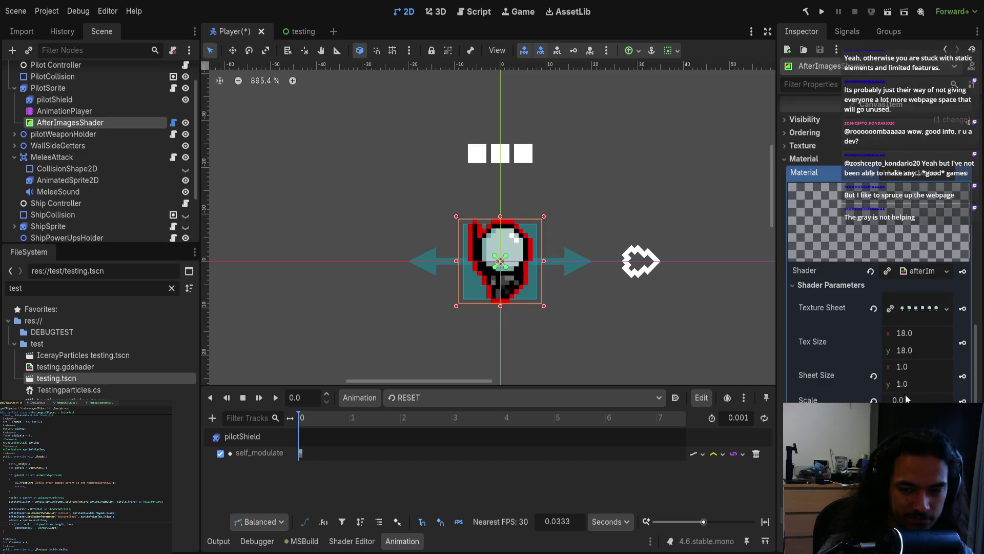
left_click(906, 368)
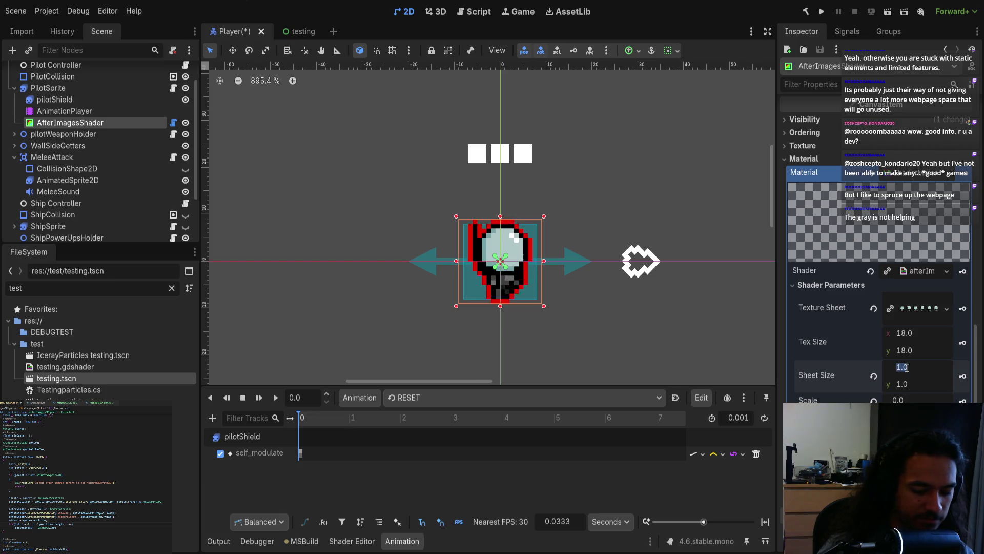
type("6")
key("Return")
scroll(591, 321, "down", 1)
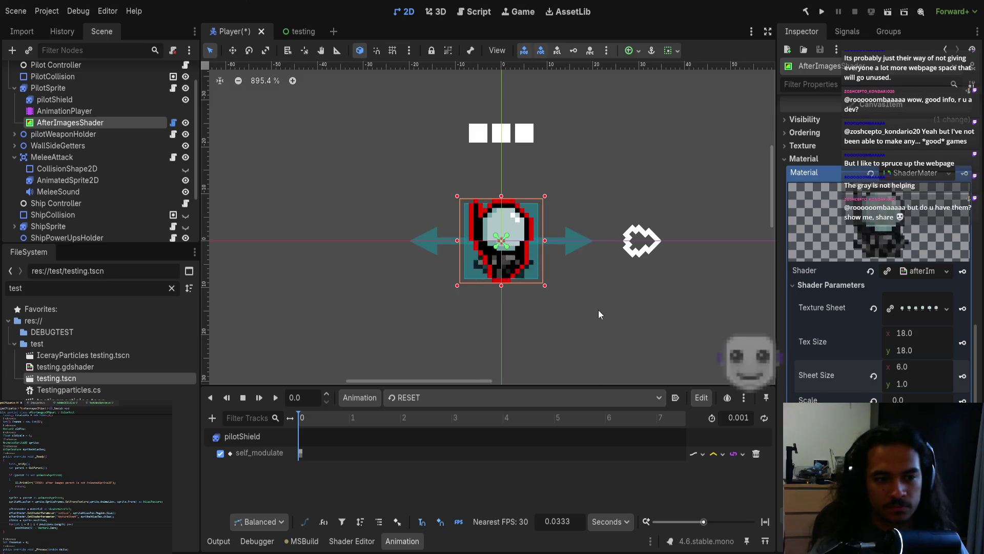
left_click(610, 318)
scroll(365, 251, "down", 1)
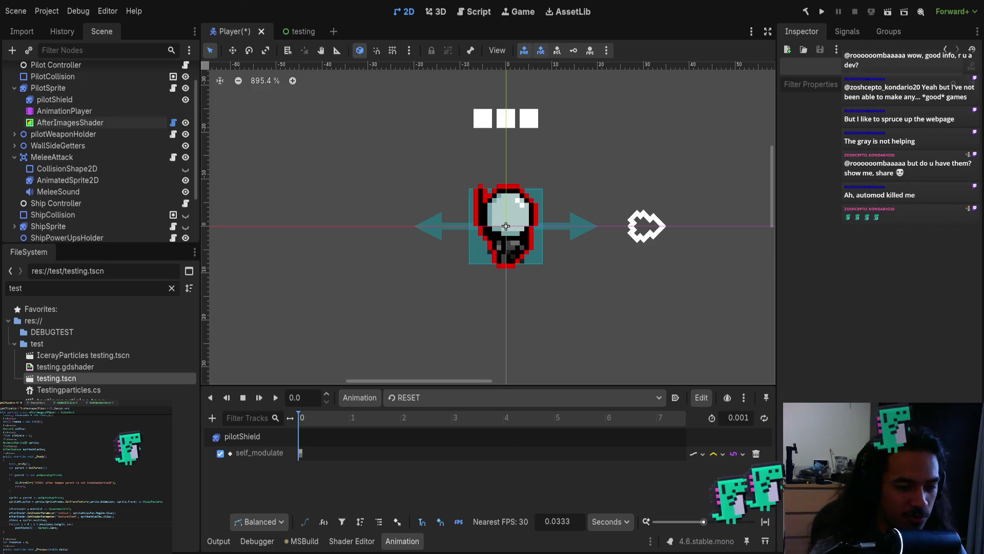
Switch away from Godot past VS Code and OBS toward the browser.
key("alt+Tab")
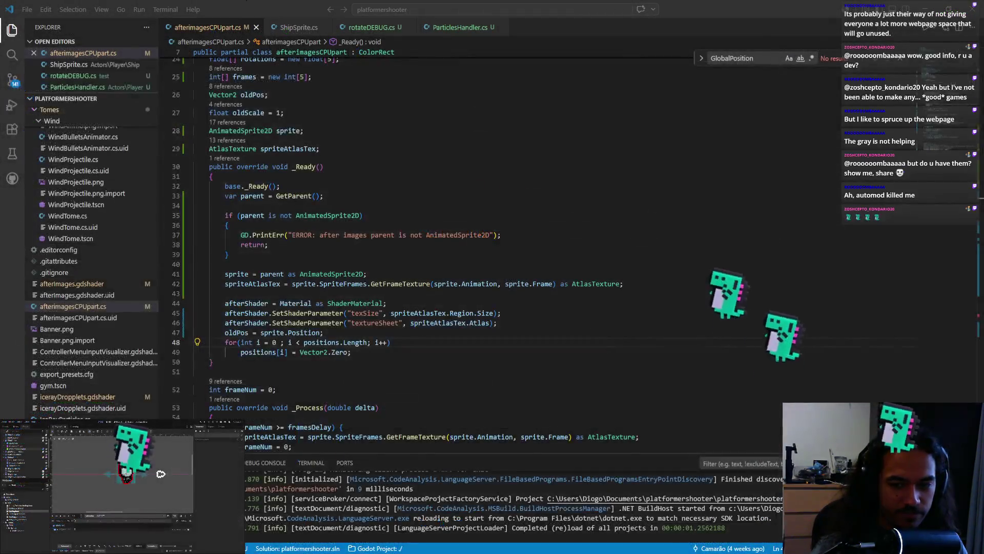
key("alt+Tab")
key("alt+Tab")
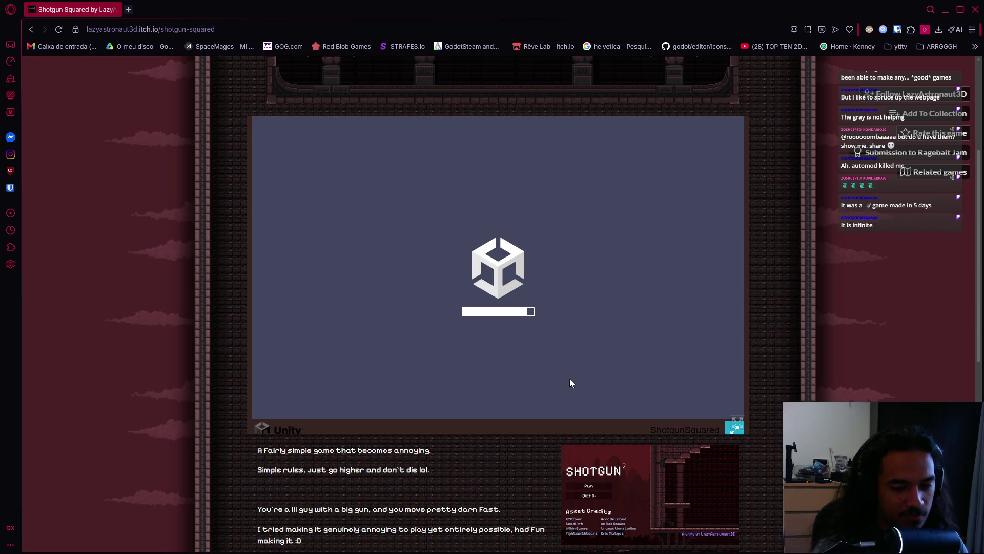
Scroll the Shotgun Squared itch.io page while the Unity build loads, trying fullscreen once.
scroll(470, 449, "down", 5)
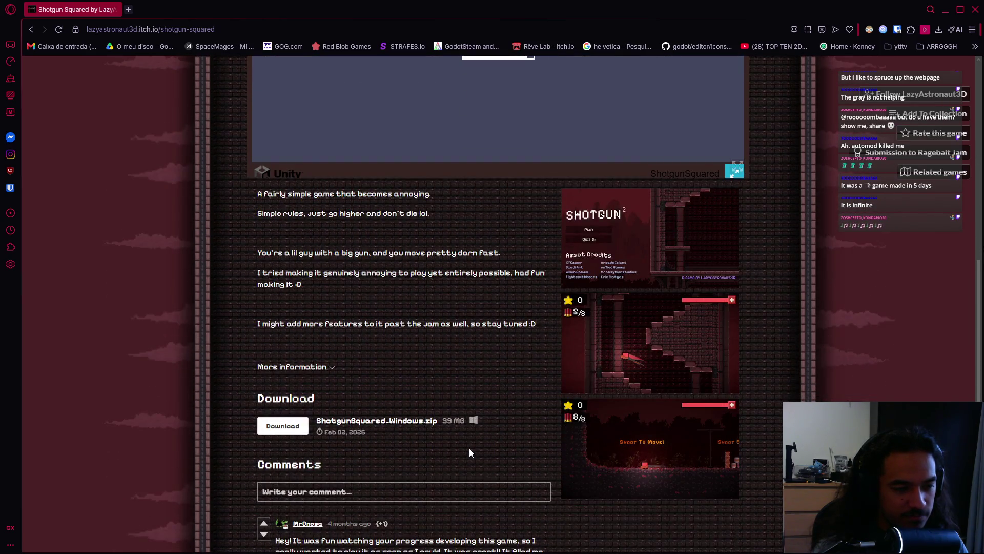
scroll(470, 452, "down", 3)
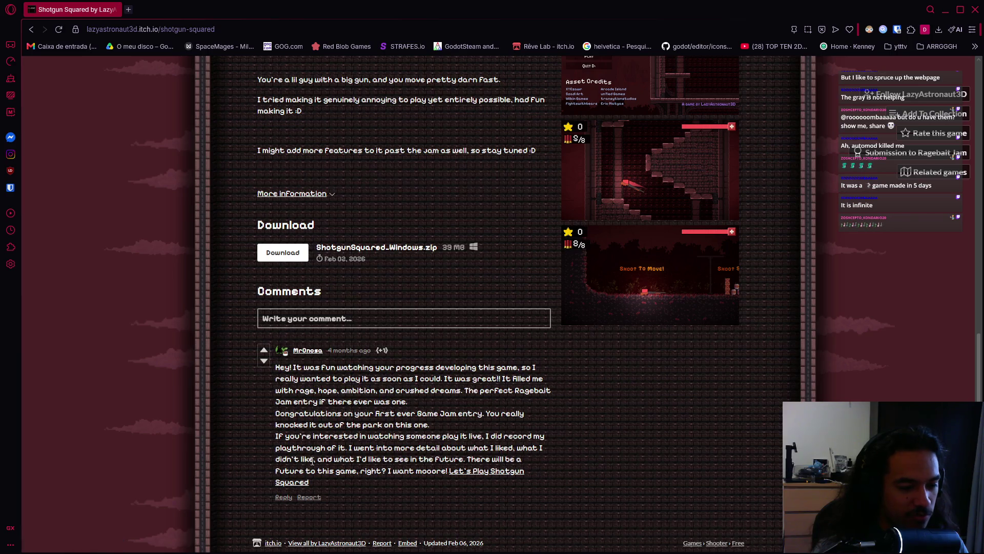
scroll(349, 479, "up", 10)
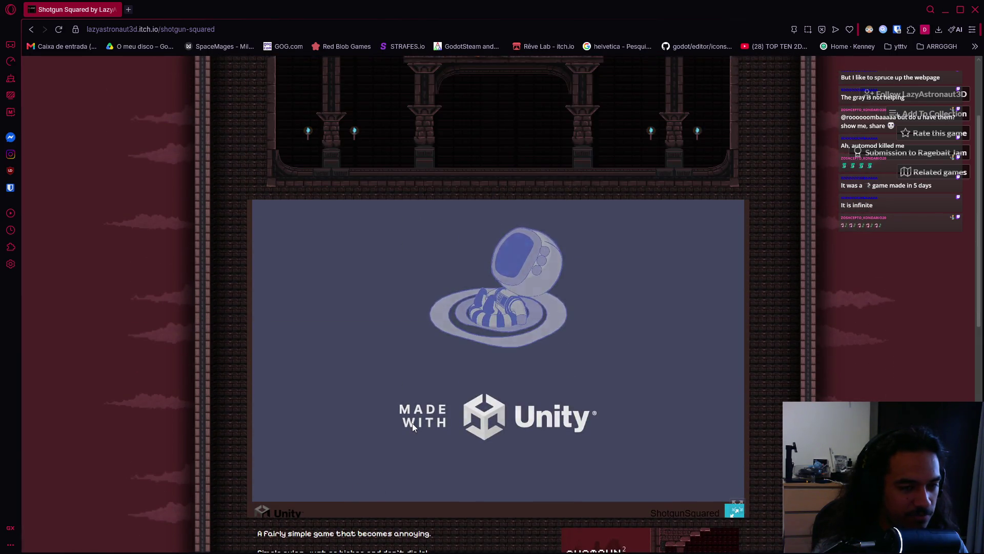
scroll(718, 395, "down", 1)
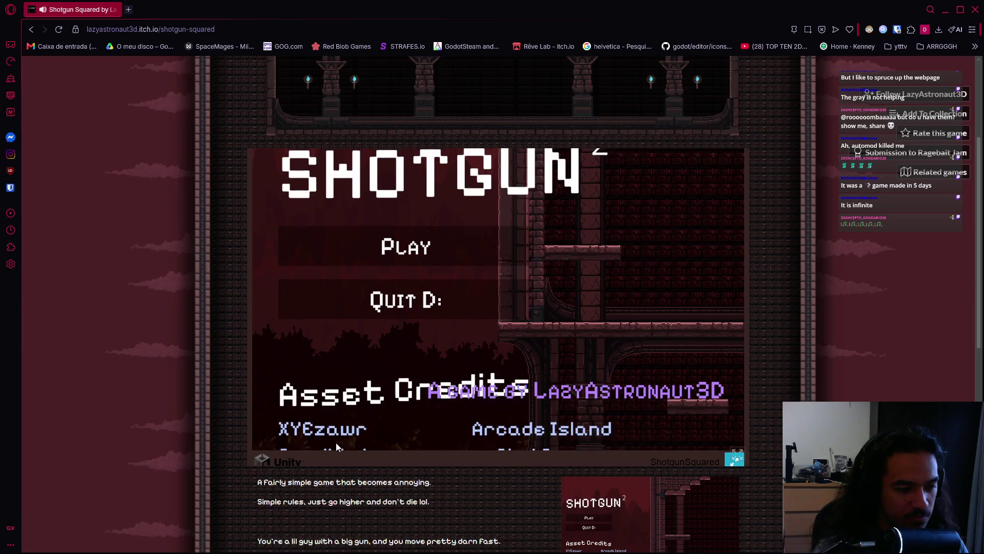
left_click(734, 458)
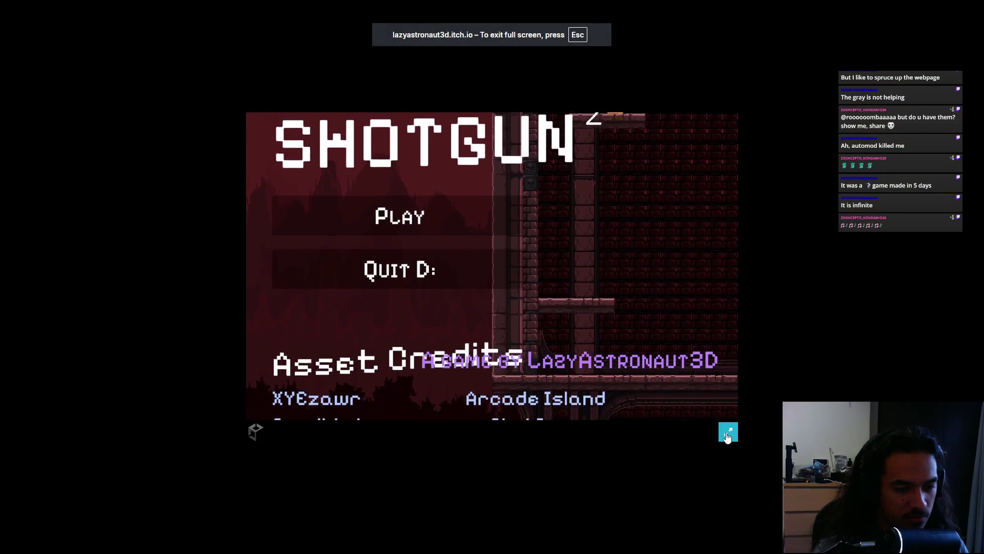
left_click(728, 435)
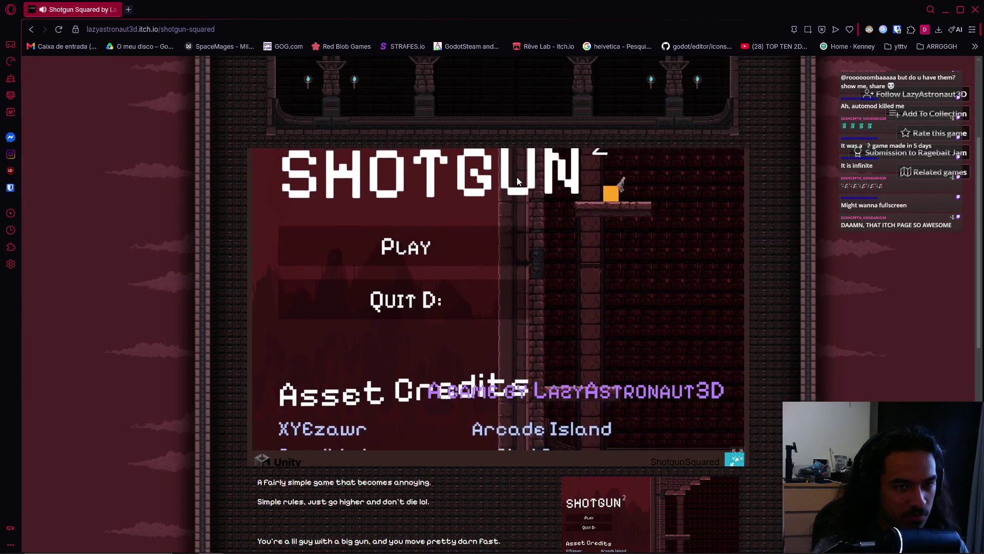
key("alt+Tab")
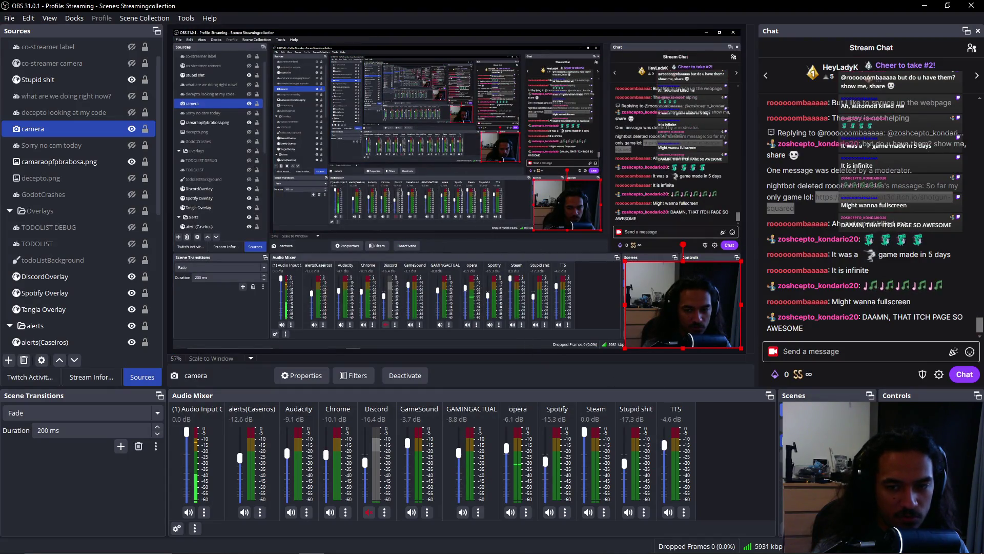
key("alt+Tab")
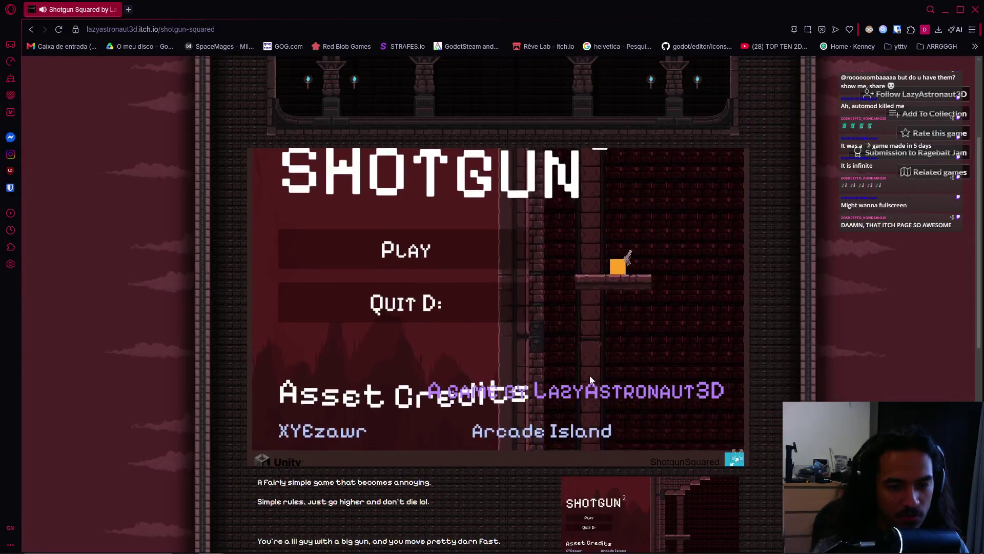
Put the loaded game into fullscreen so its Play/Quit title menu fills the screen.
scroll(492, 308, "down", 9)
scroll(751, 414, "up", 11)
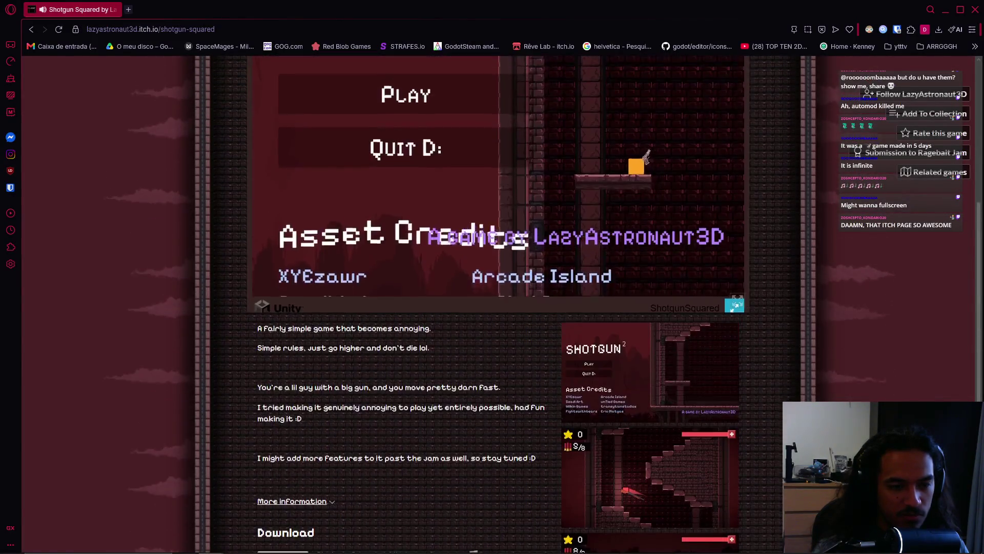
scroll(752, 415, "down", 3)
left_click(736, 409)
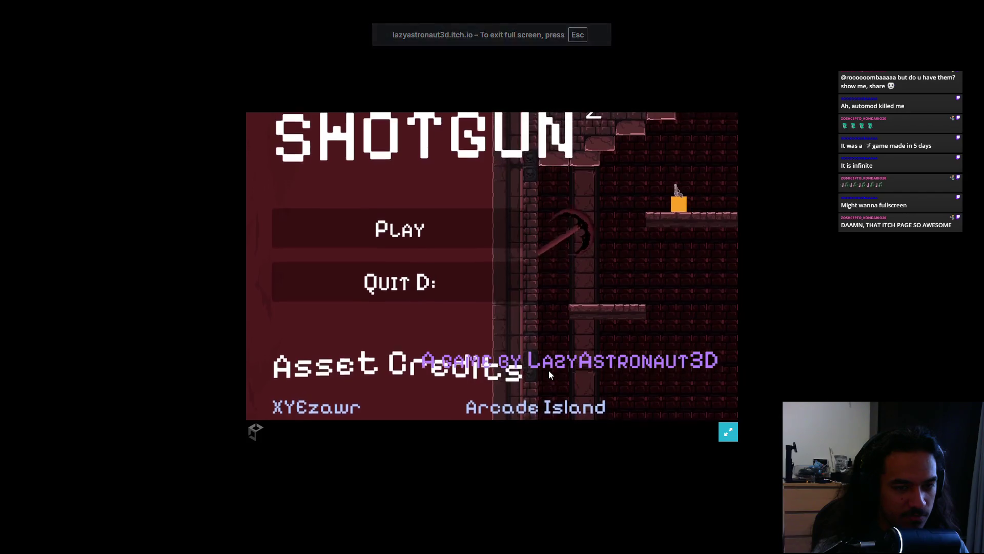
key("alt+Tab")
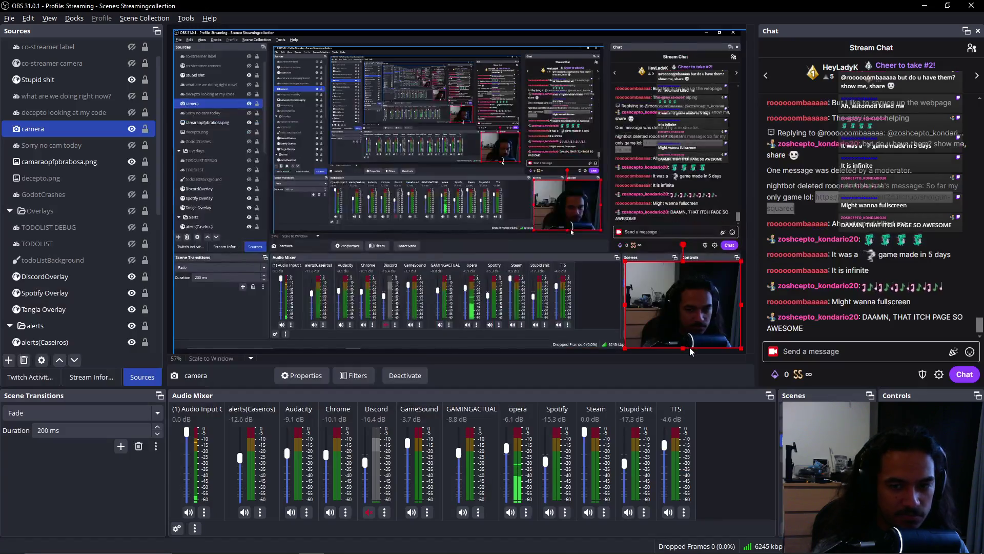
key("alt+Tab")
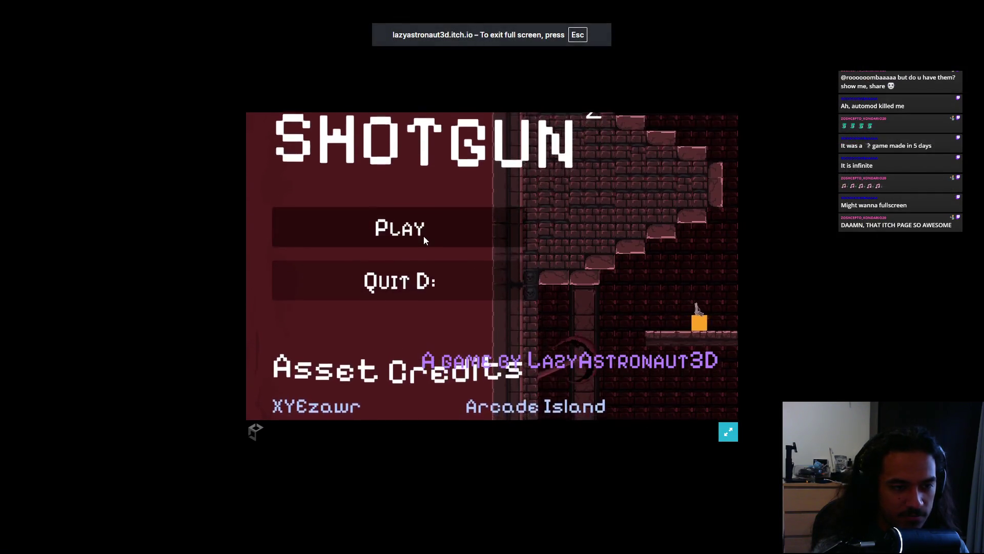
Start Shotgun Squared and play a first run until the ammo is gone, then end it.
left_click(422, 235)
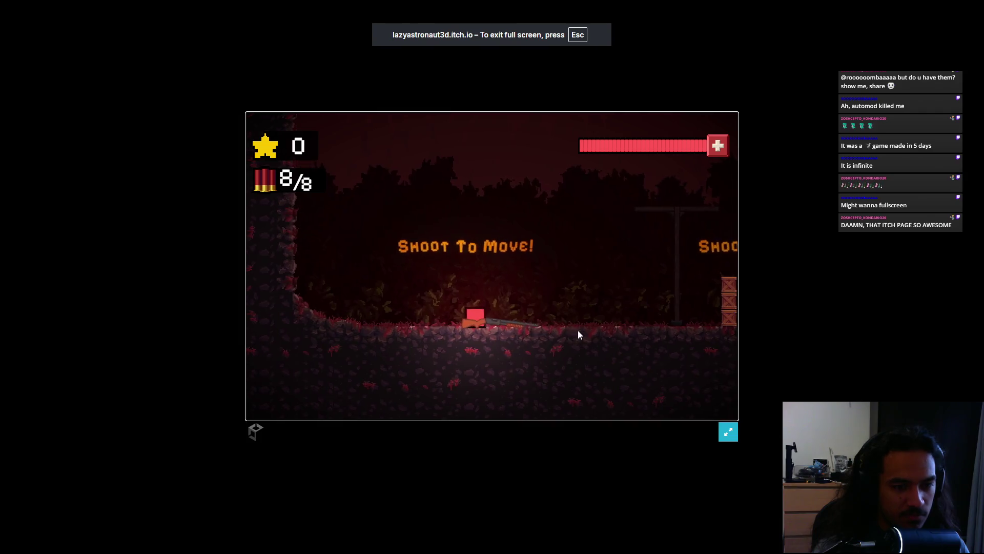
left_click(728, 434)
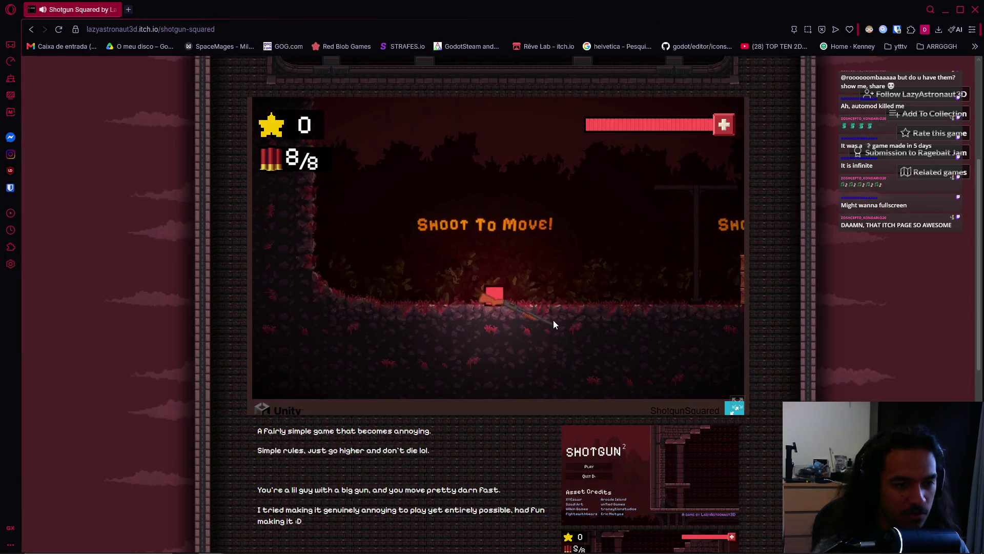
left_click(491, 365)
left_click(537, 387)
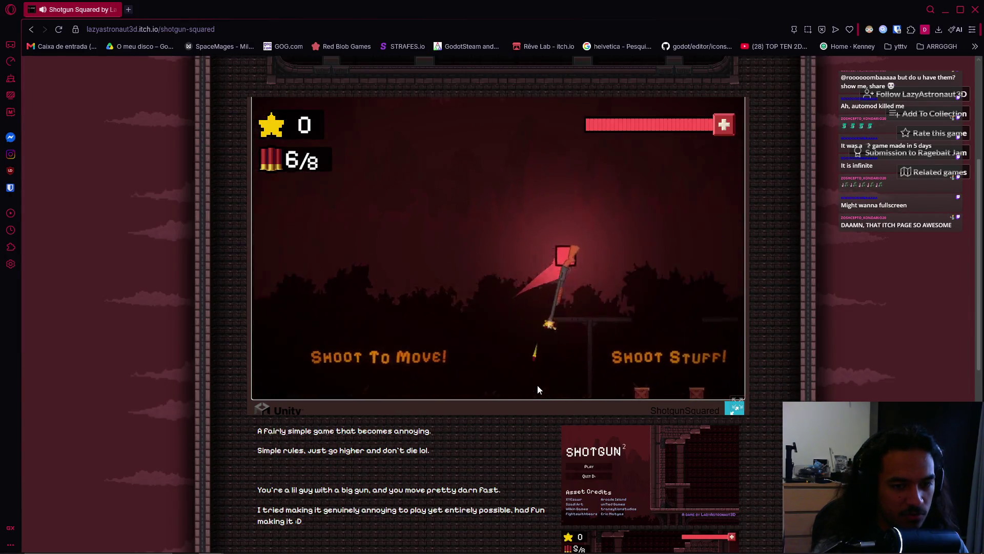
left_click(559, 395)
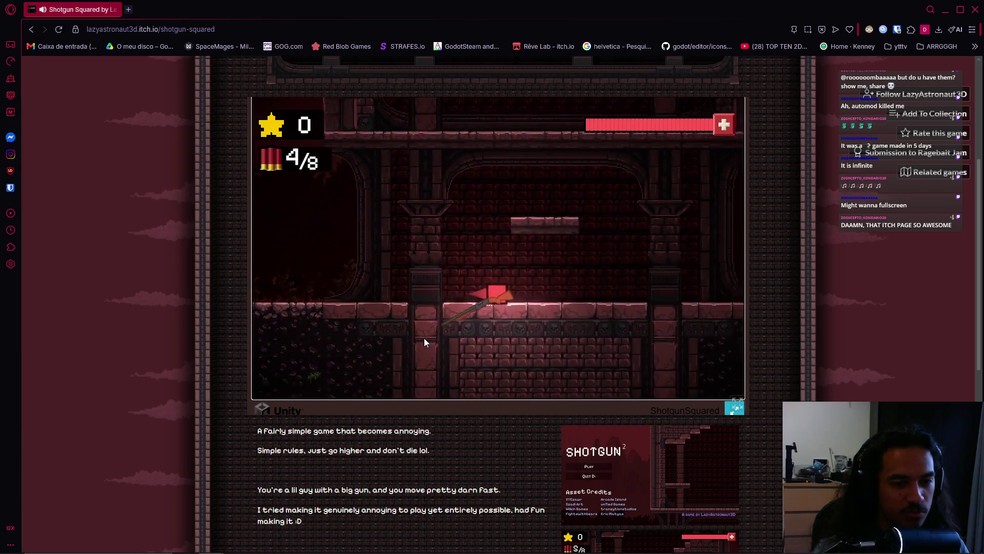
left_click(411, 333)
left_click(523, 389)
left_click(616, 358)
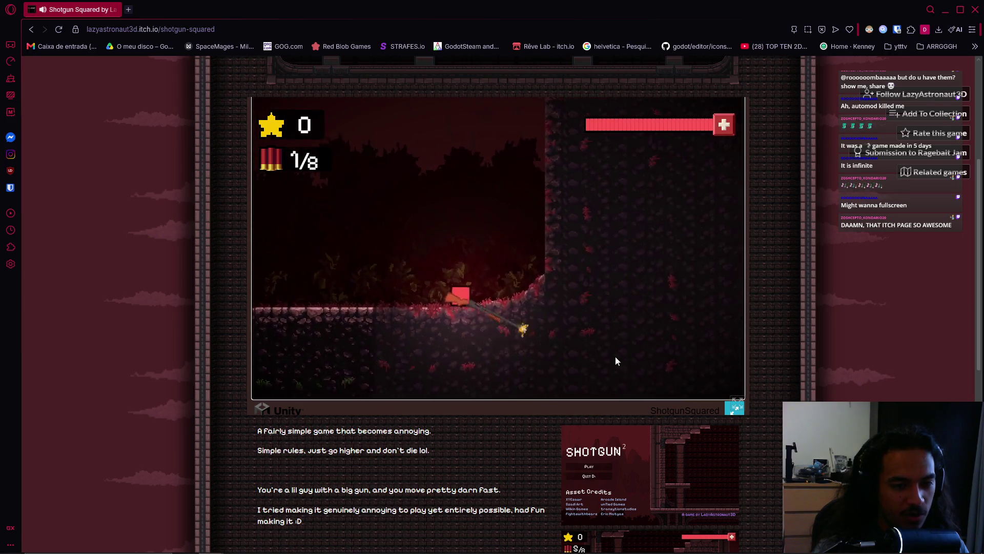
left_click(508, 340)
left_click(534, 297)
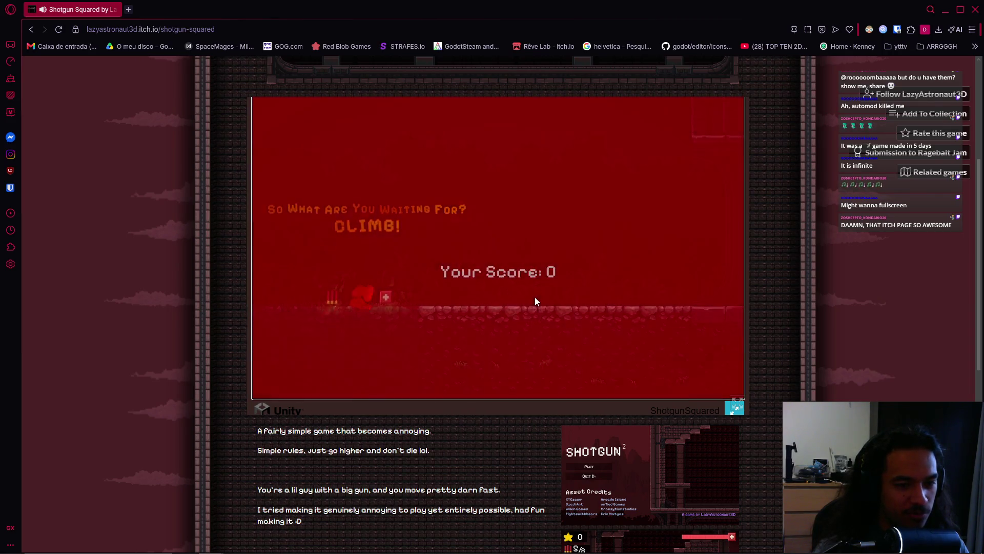
Try again and play a second run, firing every shell before ending it.
left_click(487, 254)
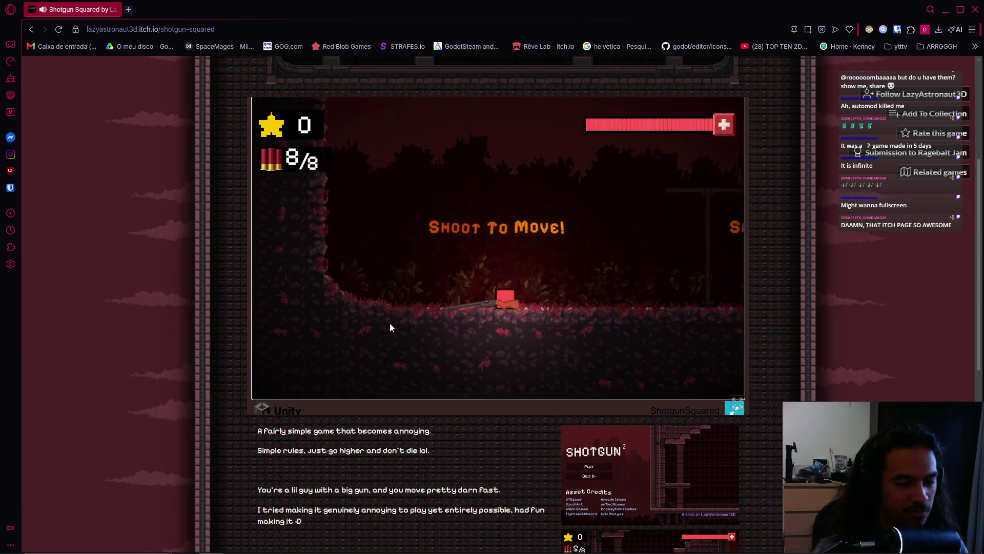
left_click(342, 289)
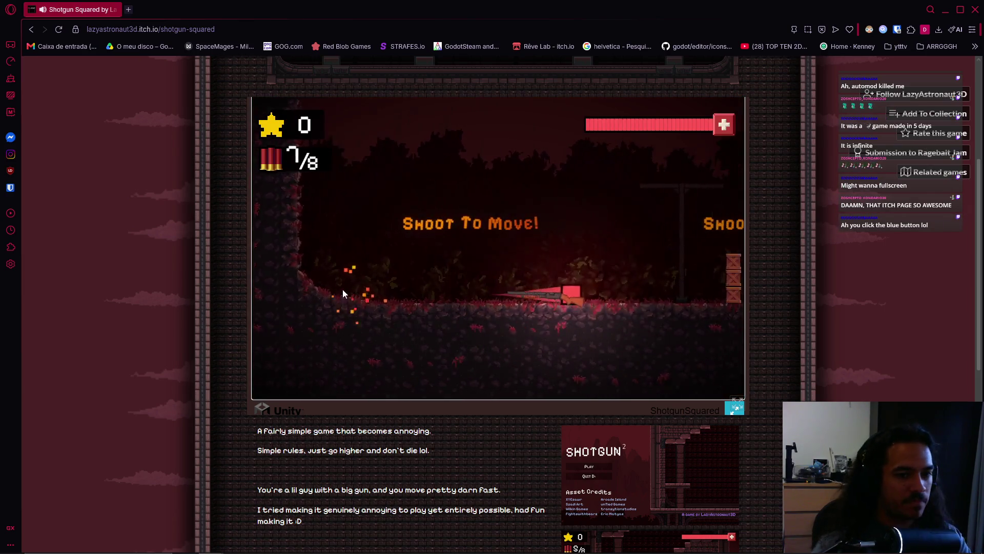
left_click(627, 275)
left_click(636, 281)
left_click(476, 294)
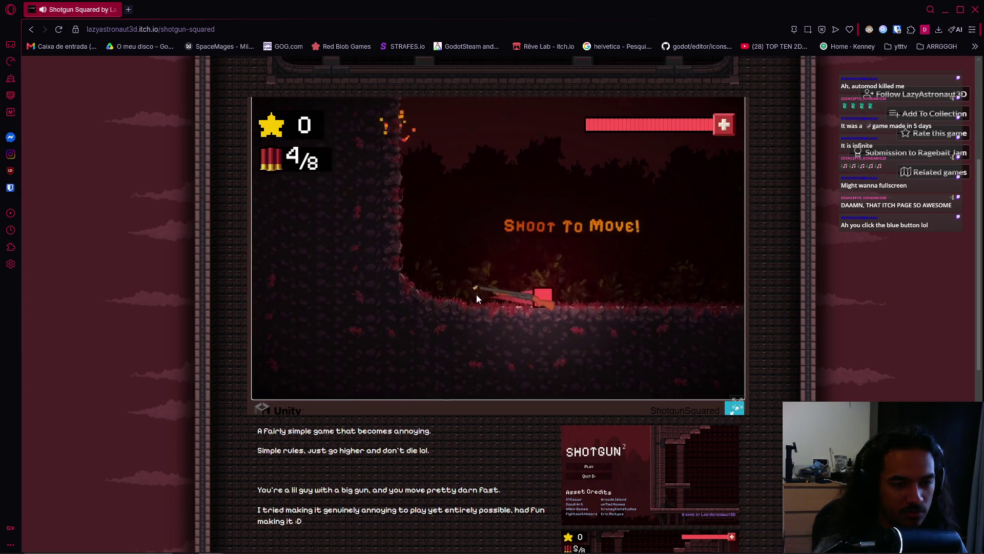
left_click(661, 297)
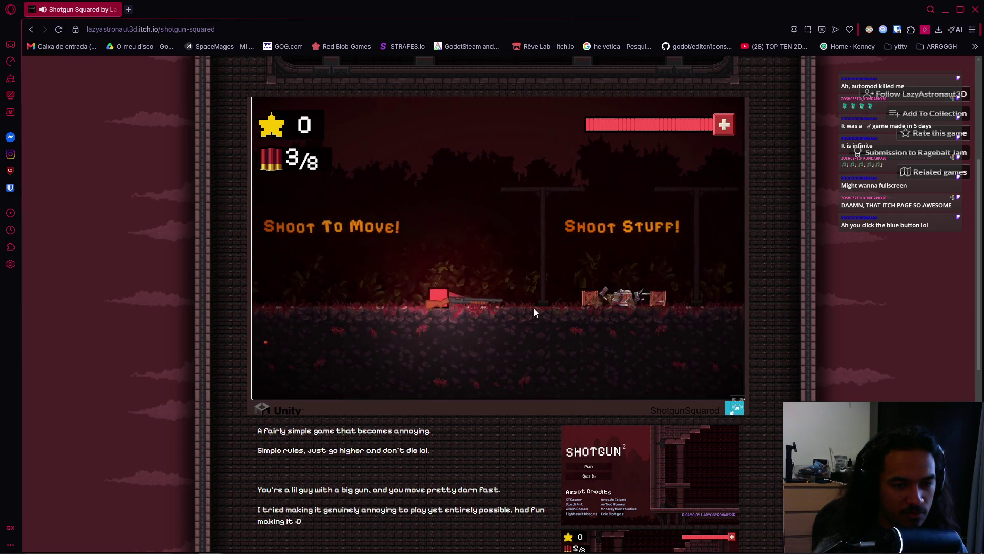
left_click(592, 317)
left_click(656, 297)
left_click(650, 301)
left_click(550, 296)
Play a third run shooting toward the crates until empty, then end it.
left_click(523, 267)
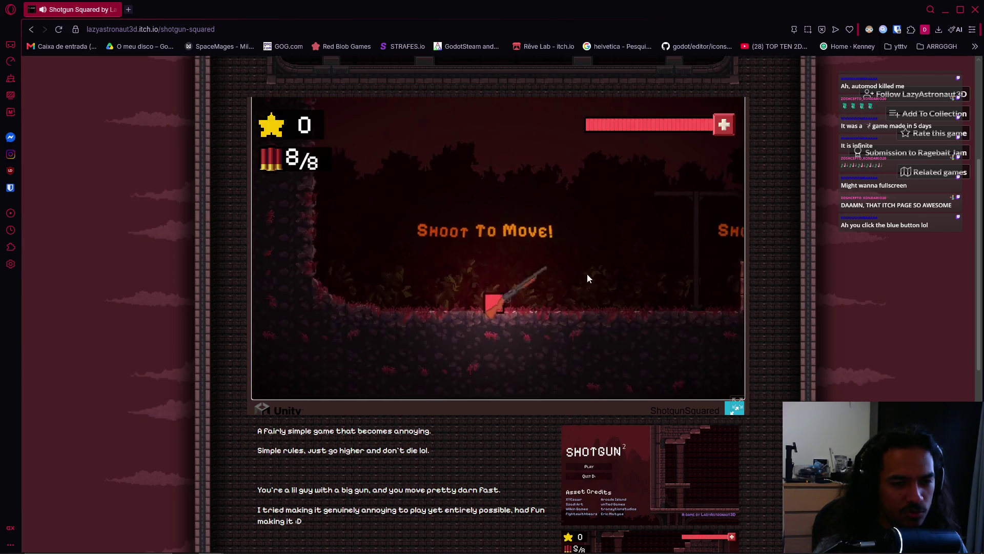
left_click(556, 210)
left_click(687, 297)
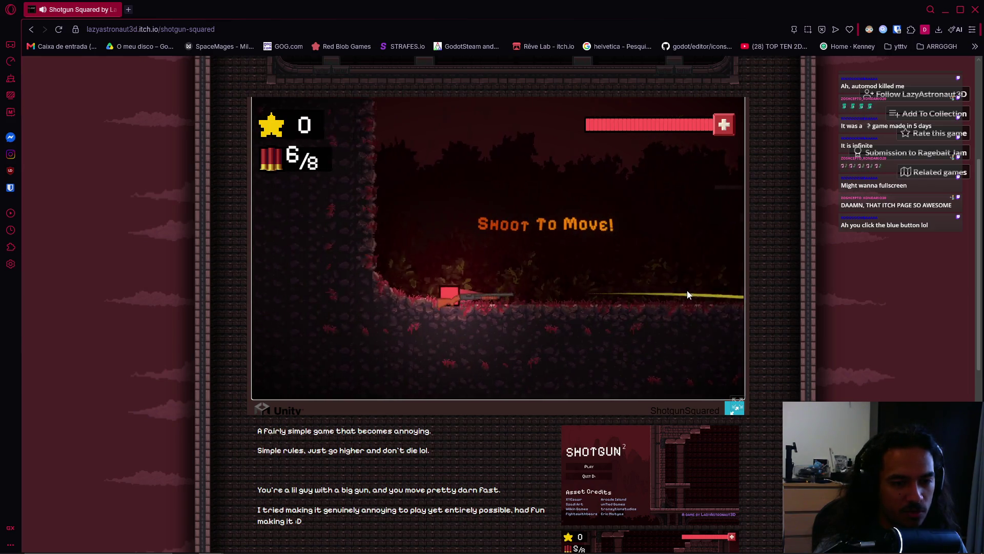
left_click(364, 281)
left_click(706, 284)
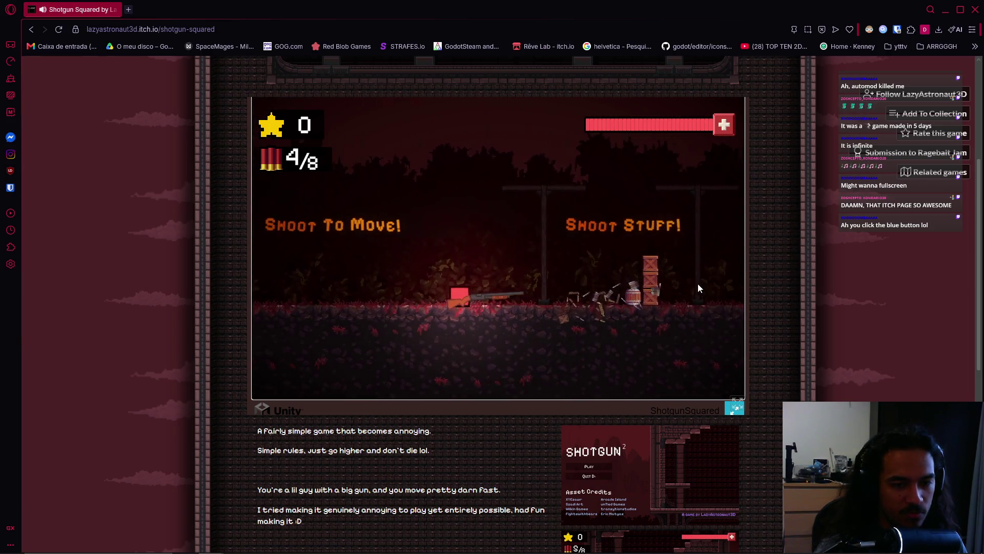
left_click(700, 282)
left_click(631, 297)
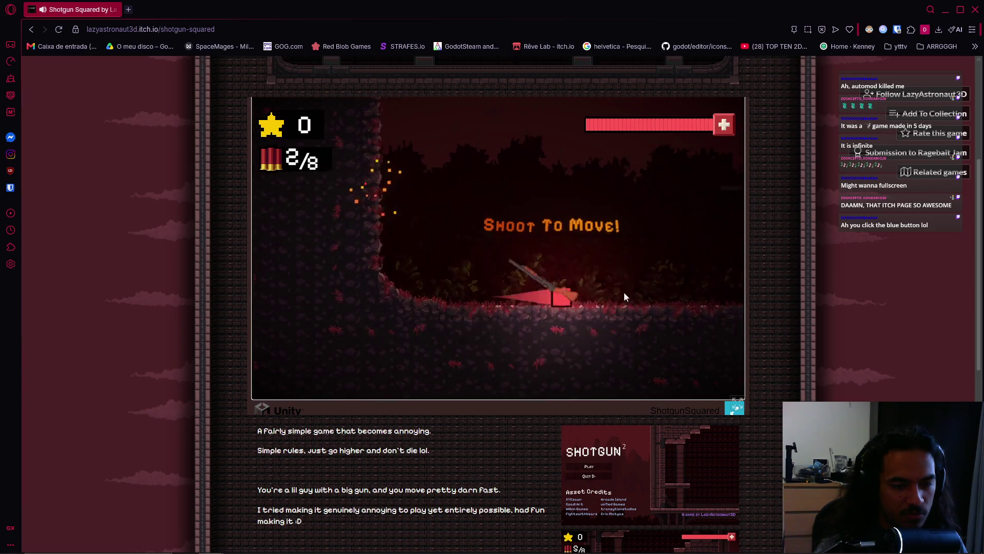
left_click(710, 295)
left_click(482, 285)
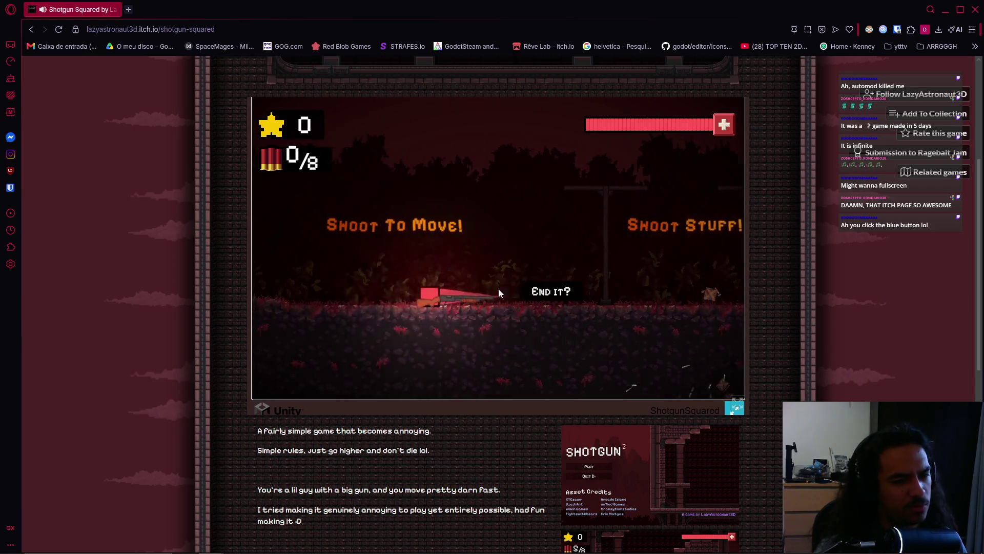
left_click(531, 290)
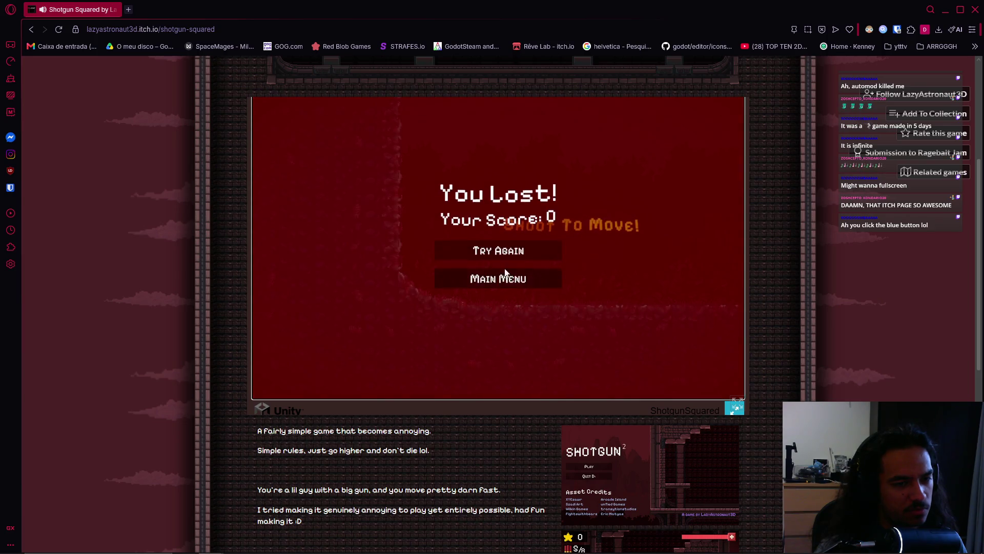
Play a fourth run, restart at the level start with 8/8 shells, and return to fullscreen.
left_click(493, 256)
left_click(314, 216)
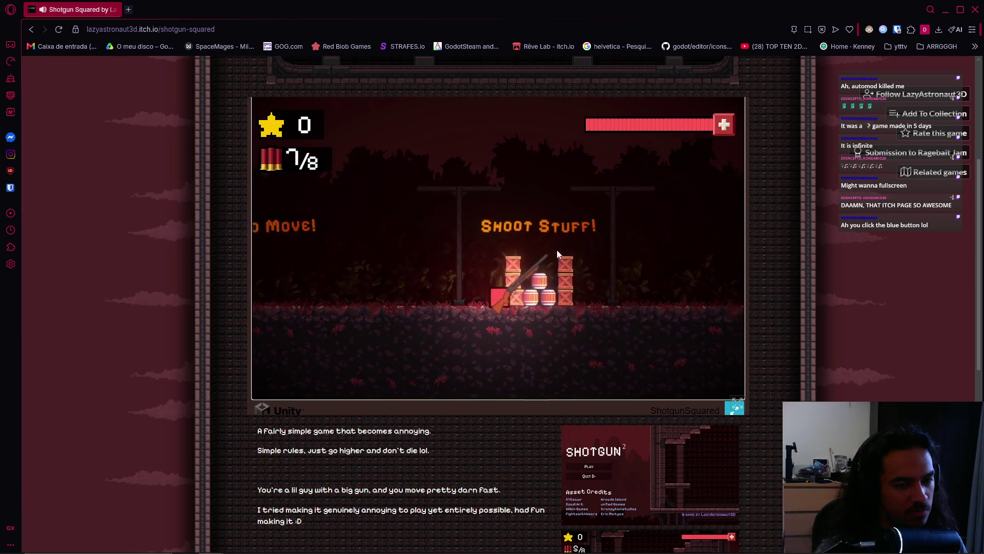
left_click(553, 253)
left_click(615, 269)
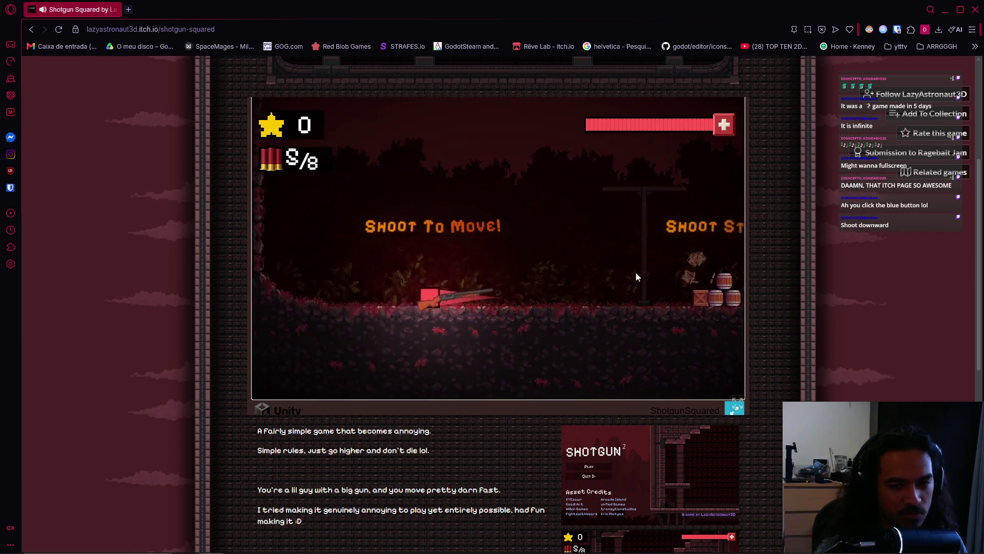
left_click(359, 272)
left_click(702, 290)
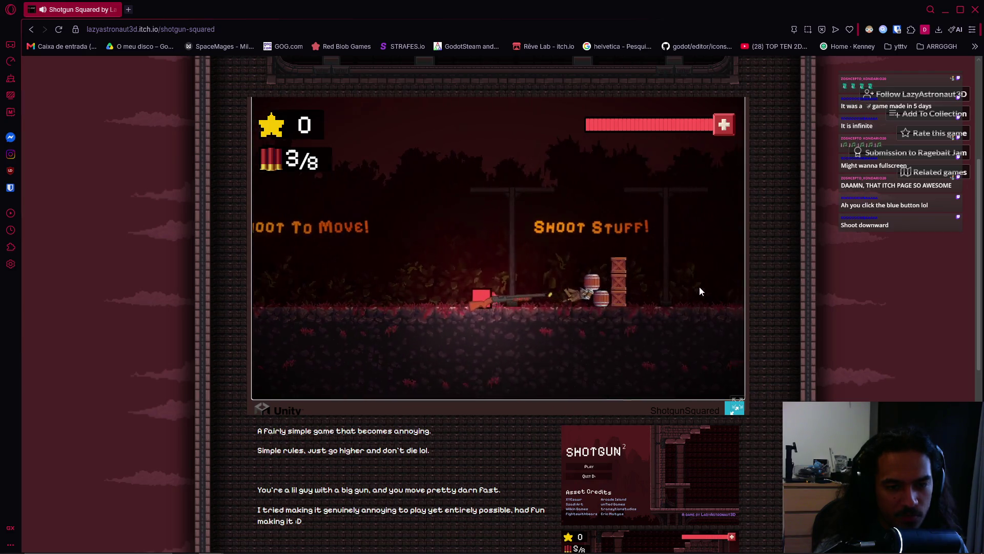
left_click(690, 287)
left_click(774, 285)
left_click(351, 279)
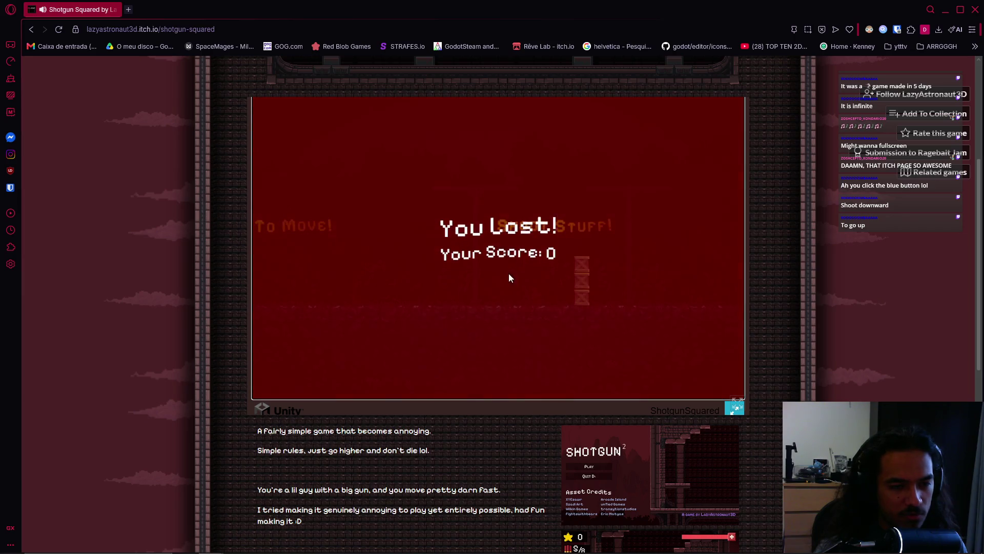
left_click(495, 283)
key("alt+Tab")
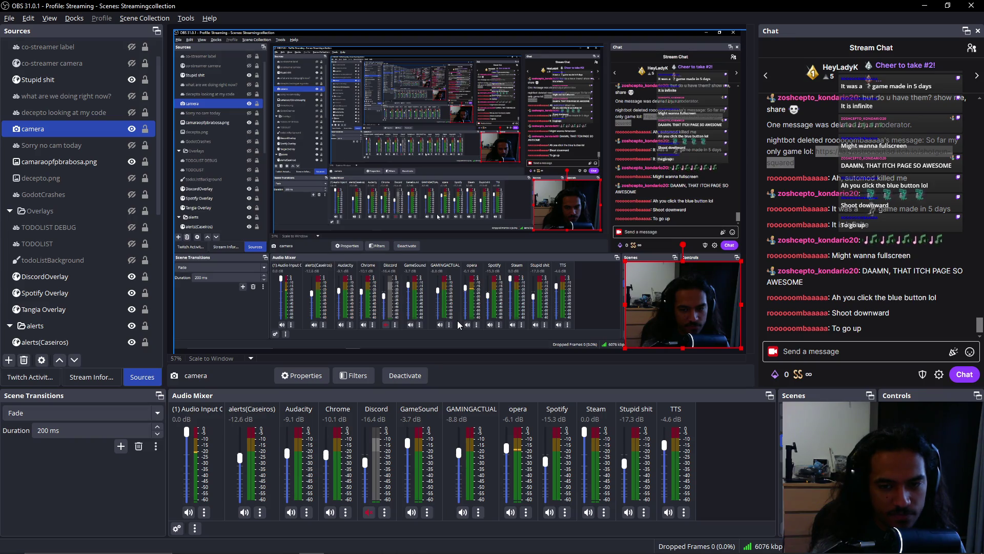
key("alt+Tab")
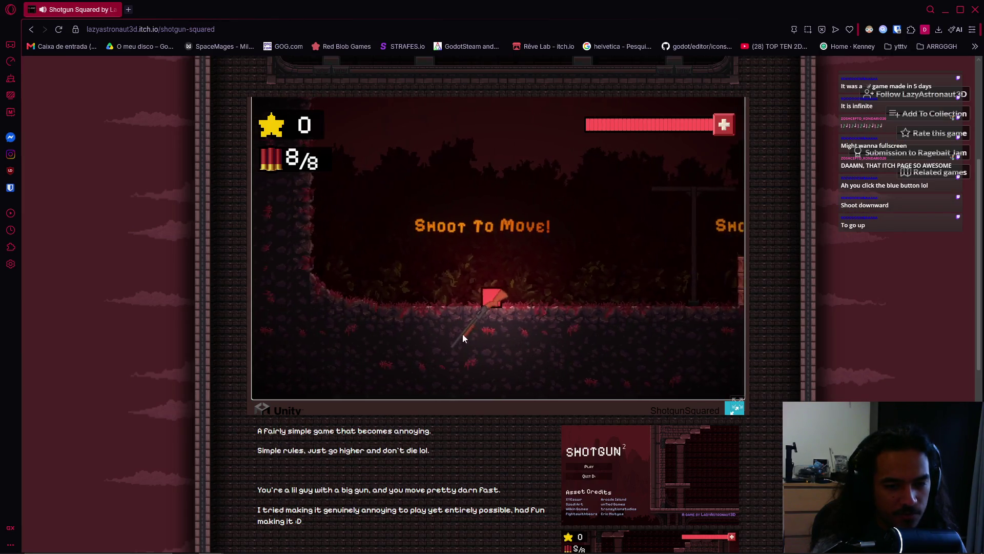
left_click(734, 408)
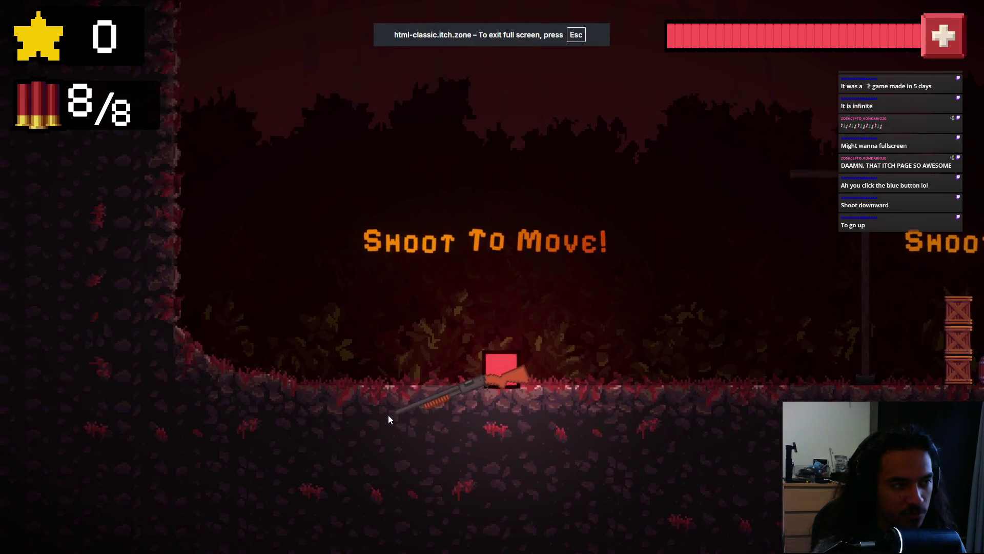
Blast the character upward and sideways toward the crates, reloading along the way.
left_click(477, 482)
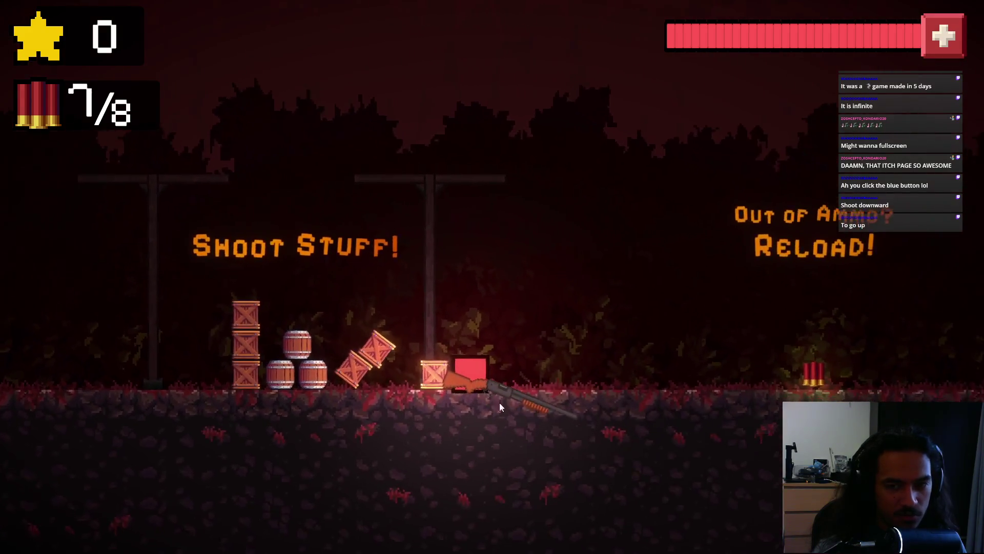
left_click(310, 348)
key("r")
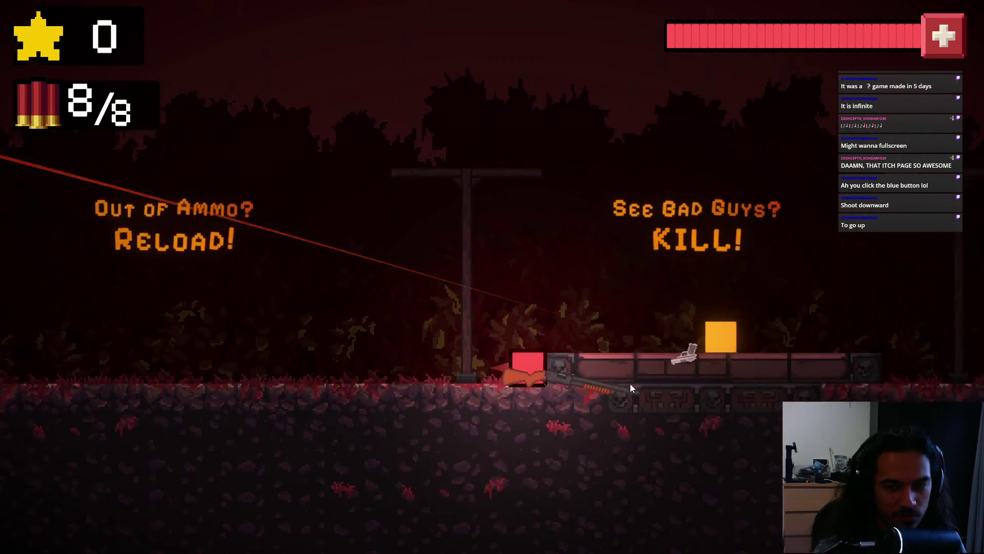
left_click(432, 460)
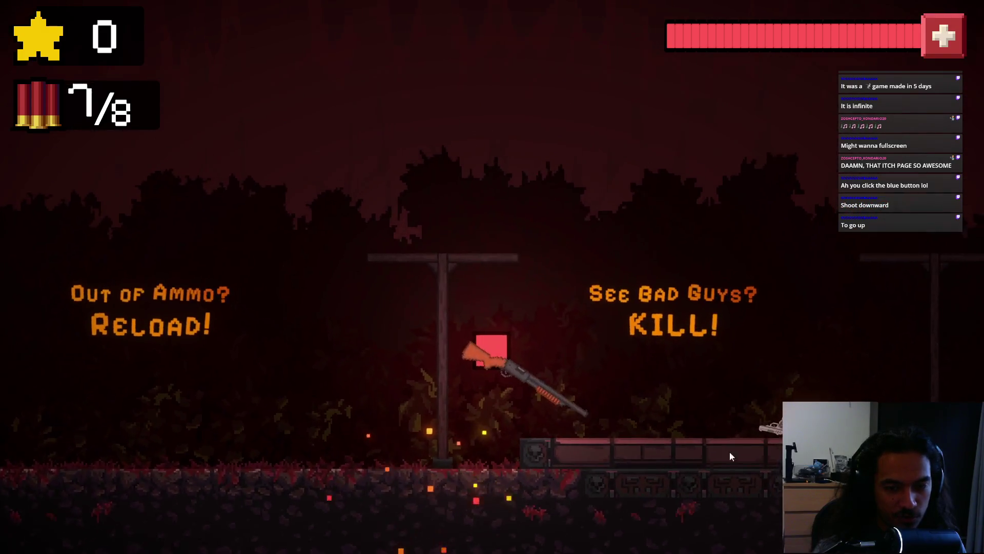
left_click(644, 448)
left_click(269, 449)
left_click(313, 487)
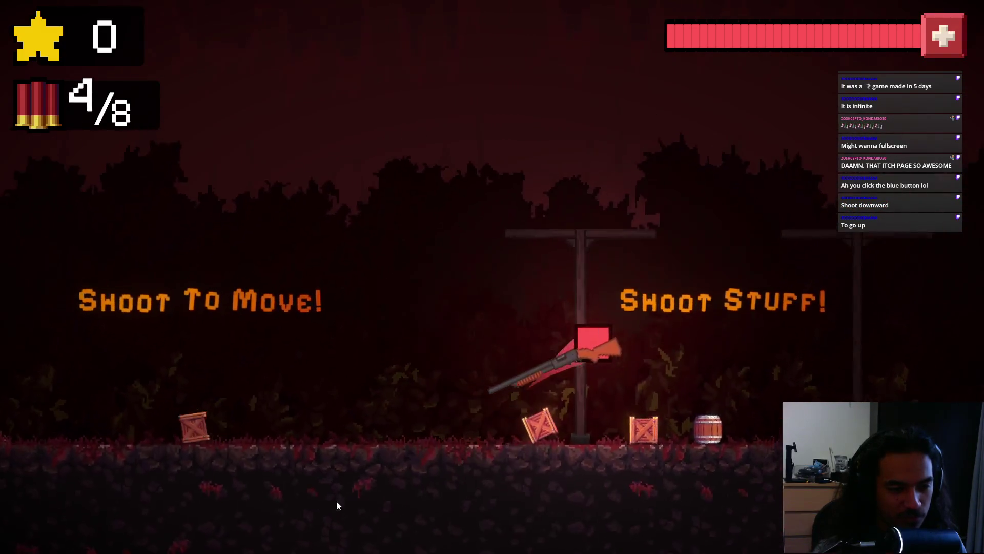
left_click(546, 523)
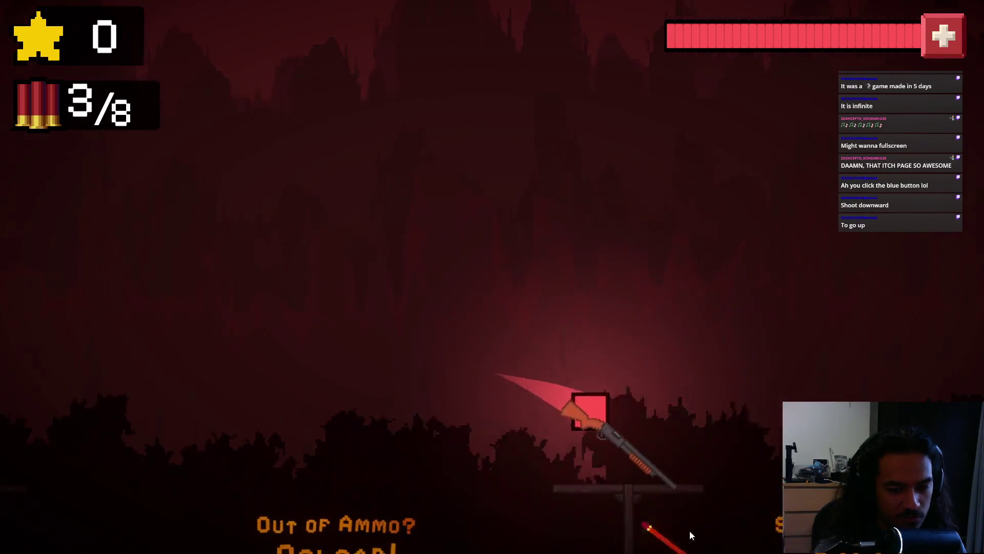
left_click(246, 380)
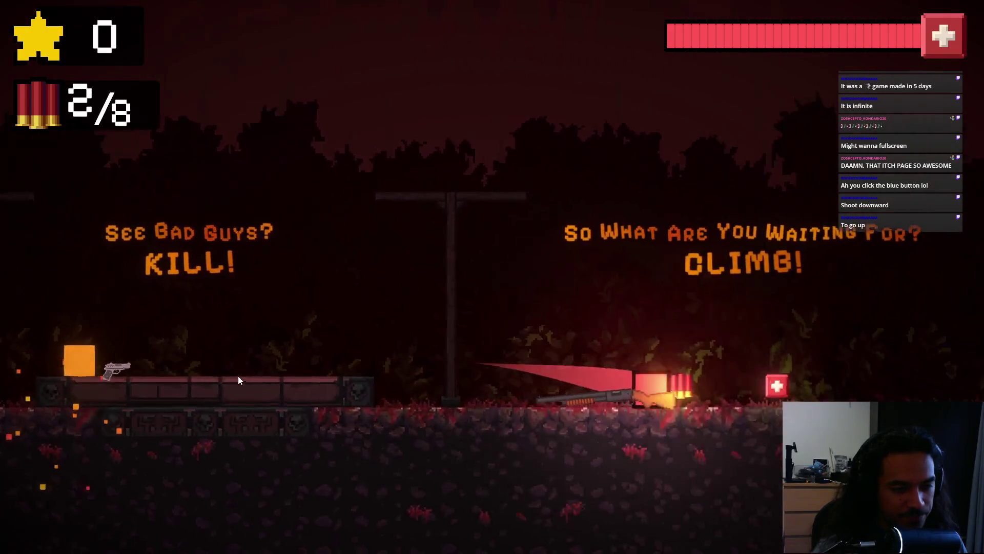
key("d")
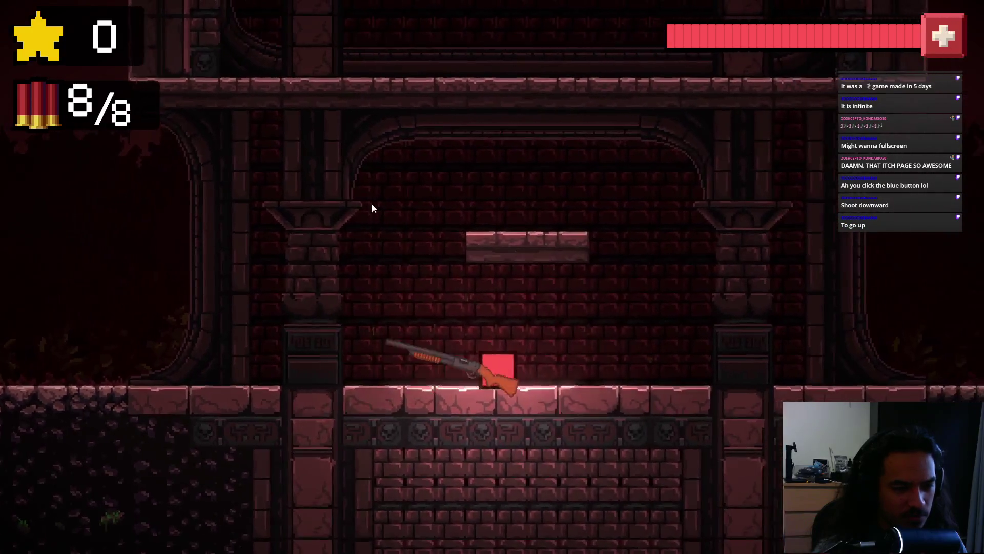
Climb with the remaining shells, then end the out-of-ammo run and try again.
left_click(340, 256)
left_click(224, 285)
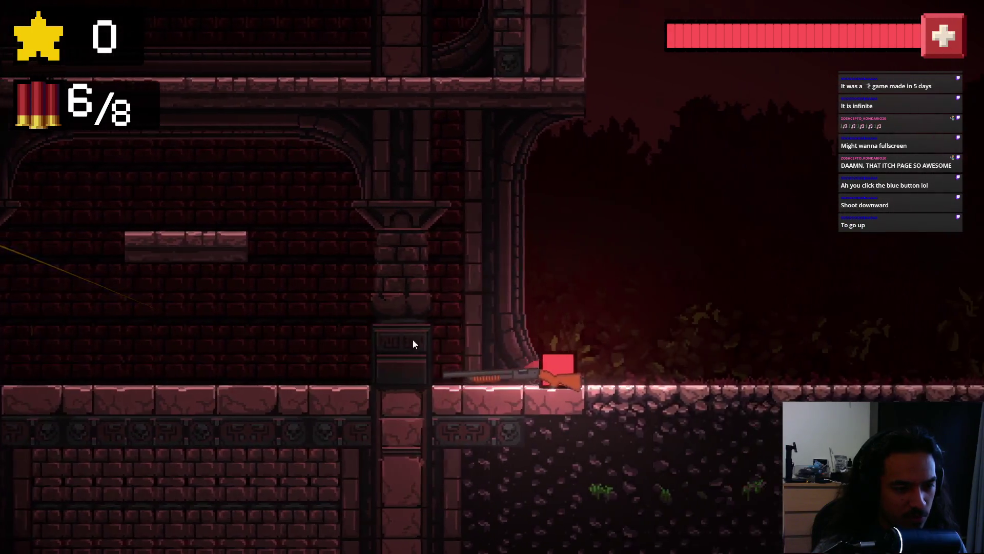
left_click(484, 430)
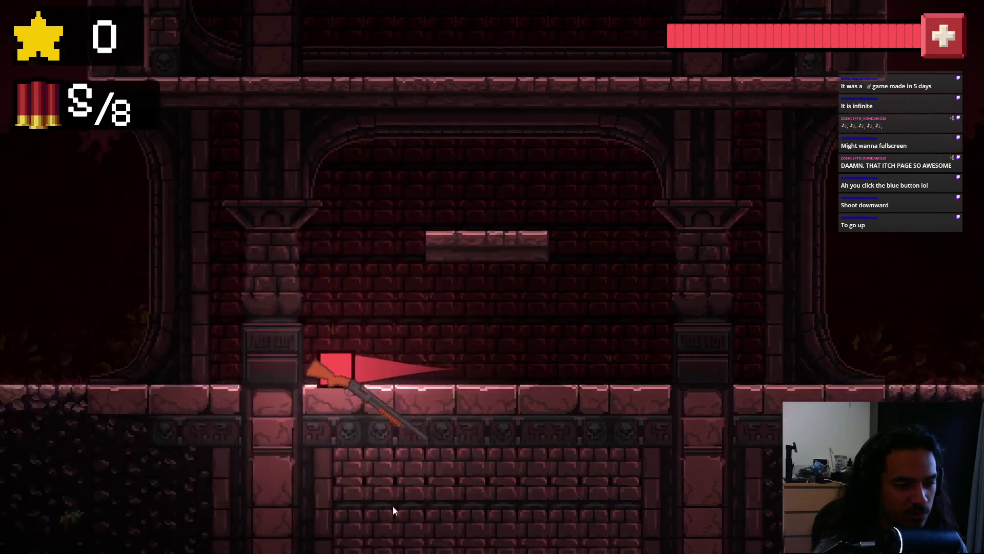
left_click(436, 530)
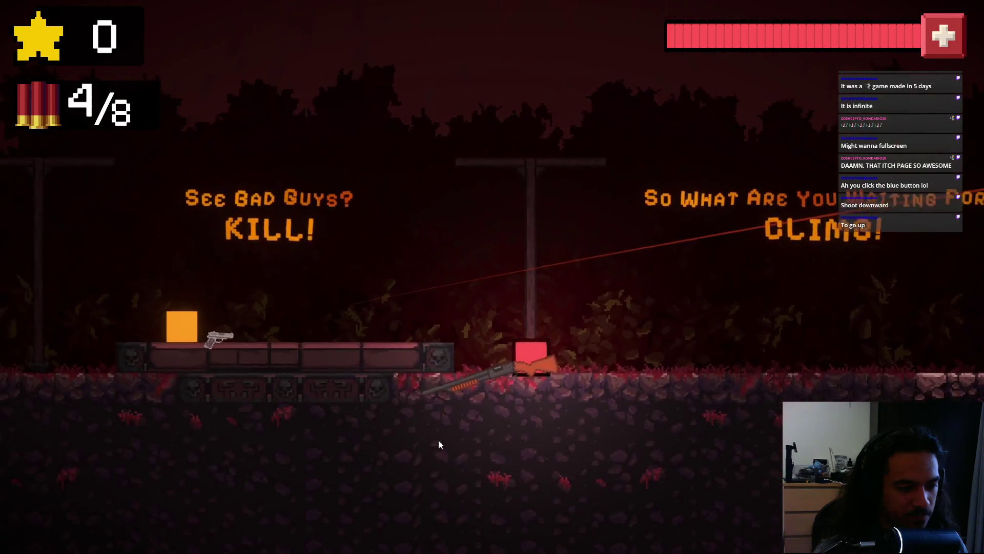
left_click(530, 492)
left_click(530, 507)
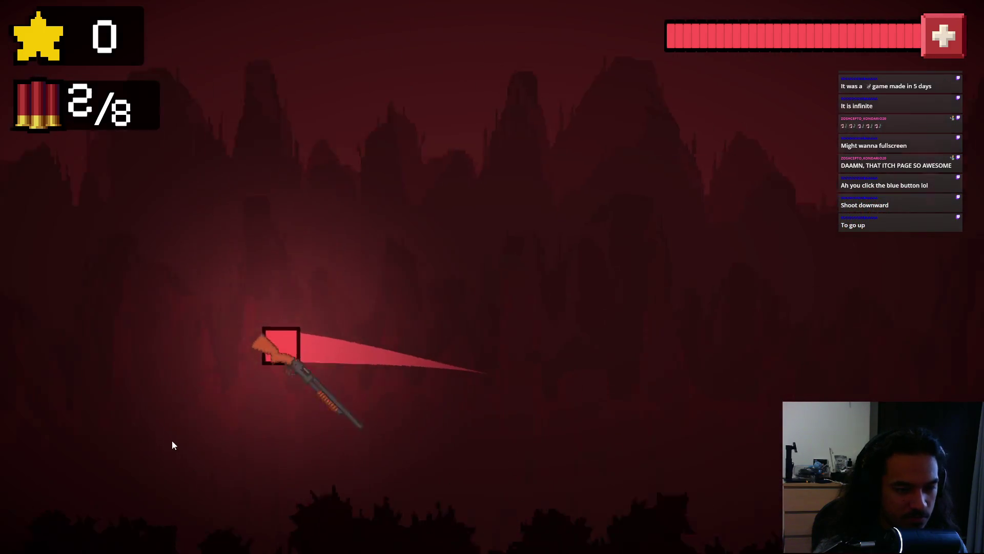
left_click(278, 361)
left_click(437, 445)
left_click(593, 387)
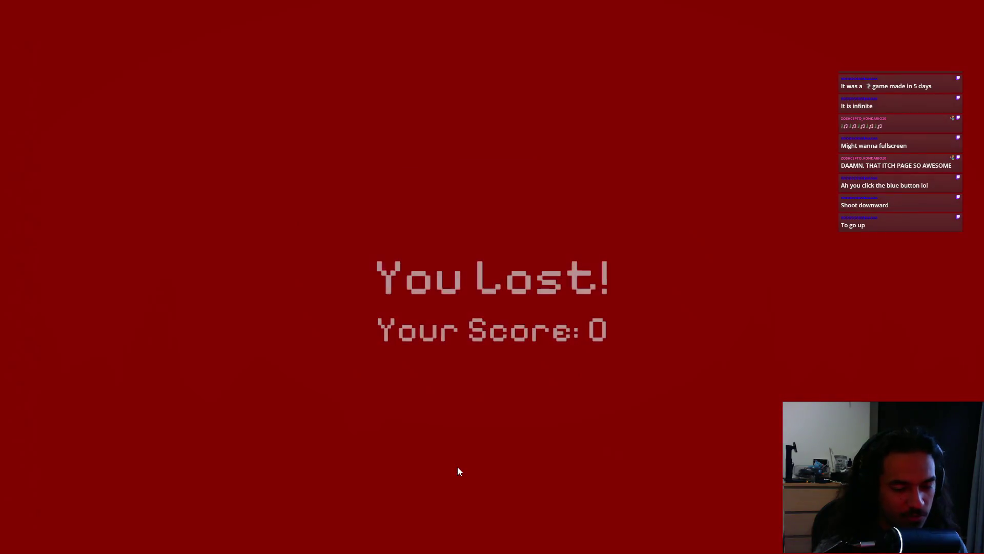
left_click(493, 277)
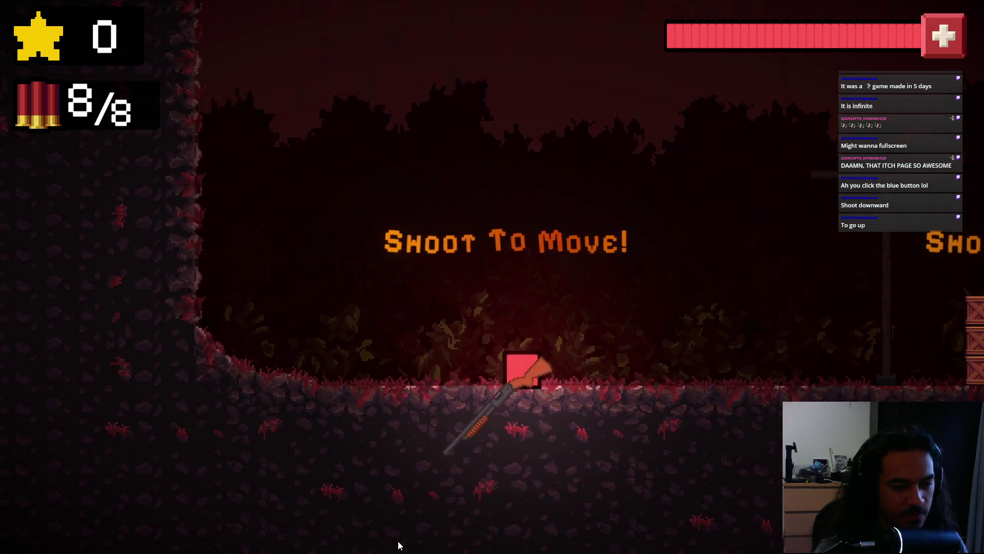
Blast the player onto the castle floor and up the brick tower wall.
left_click(395, 540)
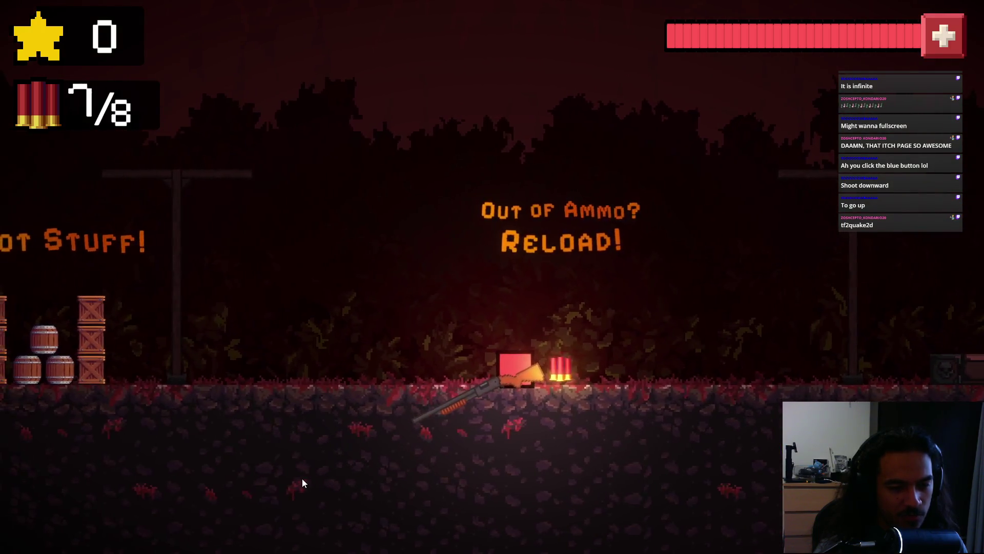
left_click(302, 479)
left_click(629, 497)
left_click(423, 500)
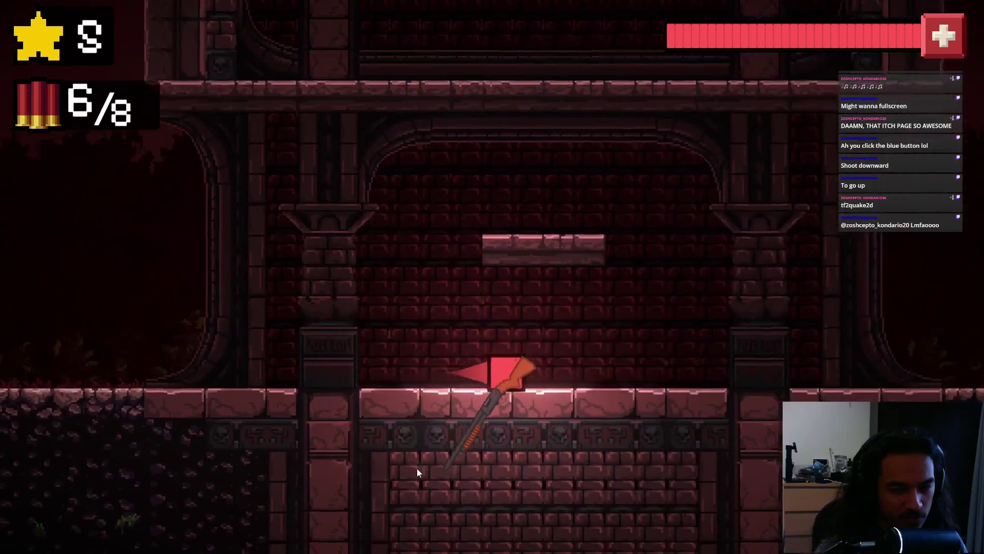
left_click(402, 459)
left_click(687, 512)
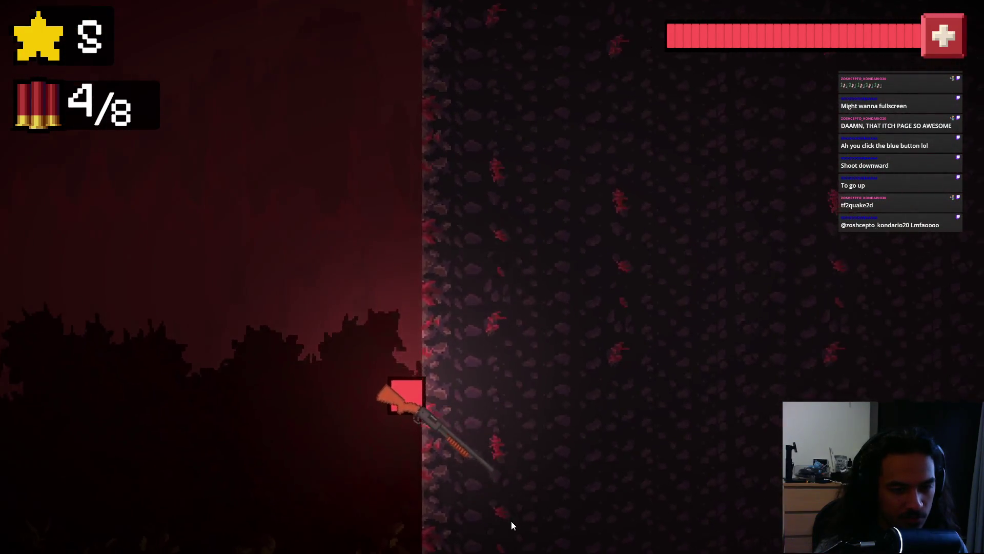
left_click(507, 546)
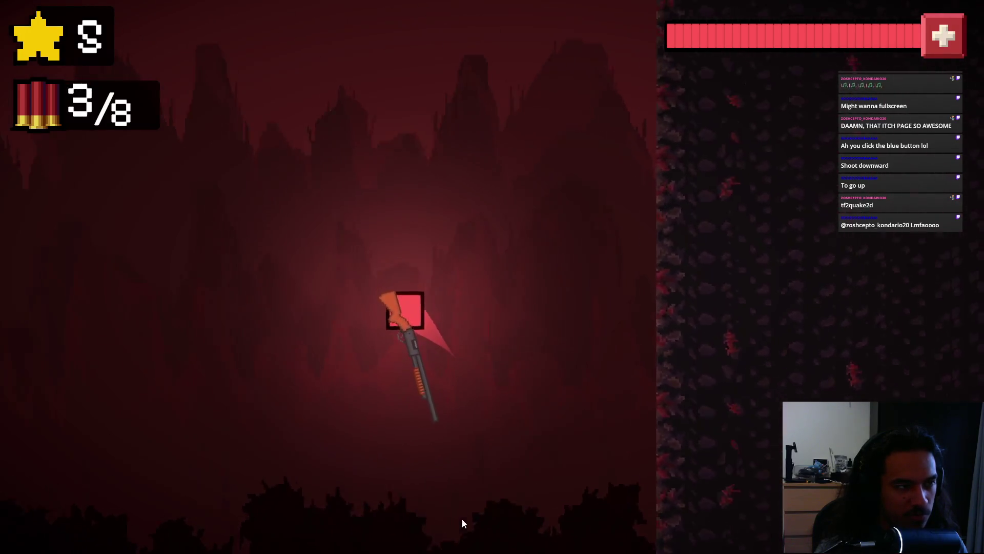
left_click(465, 524)
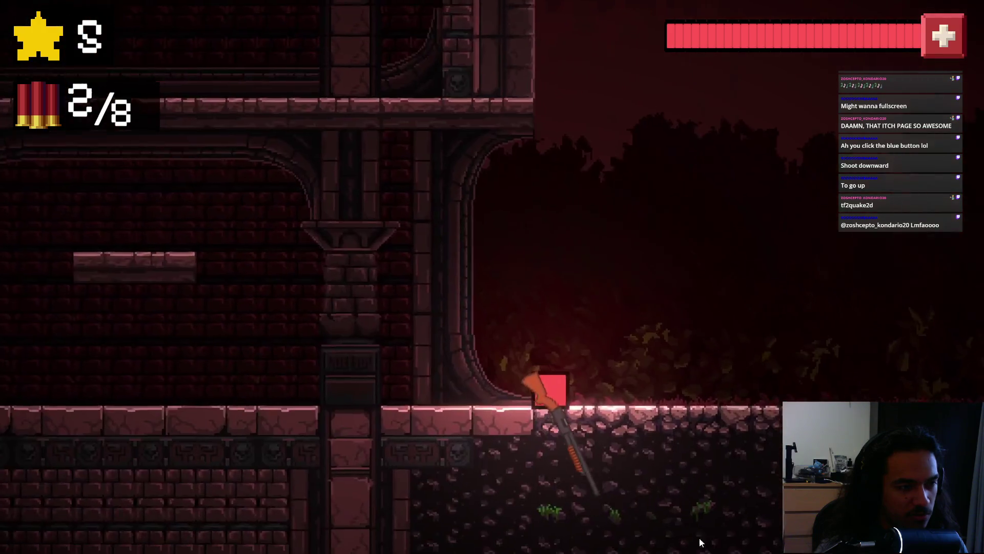
left_click(681, 551)
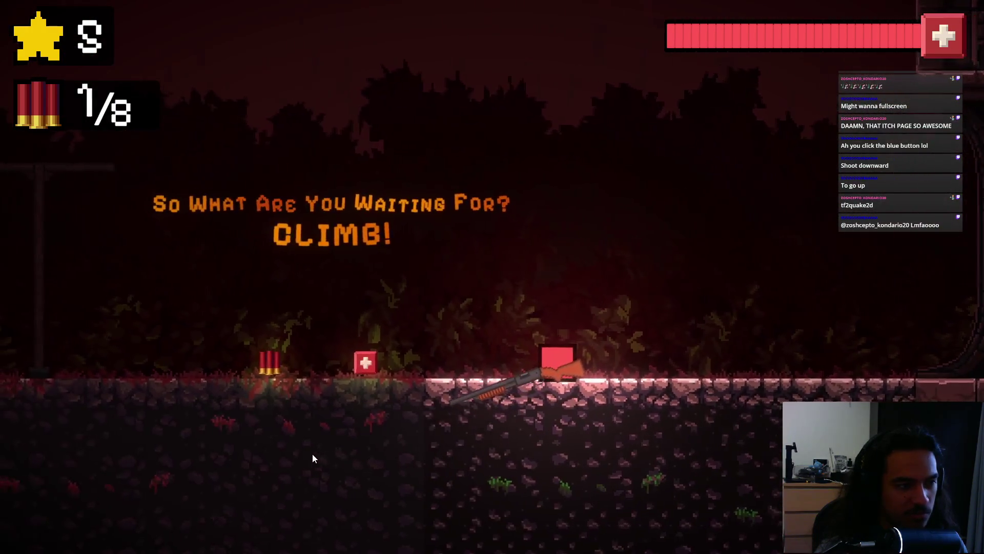
left_click(649, 353)
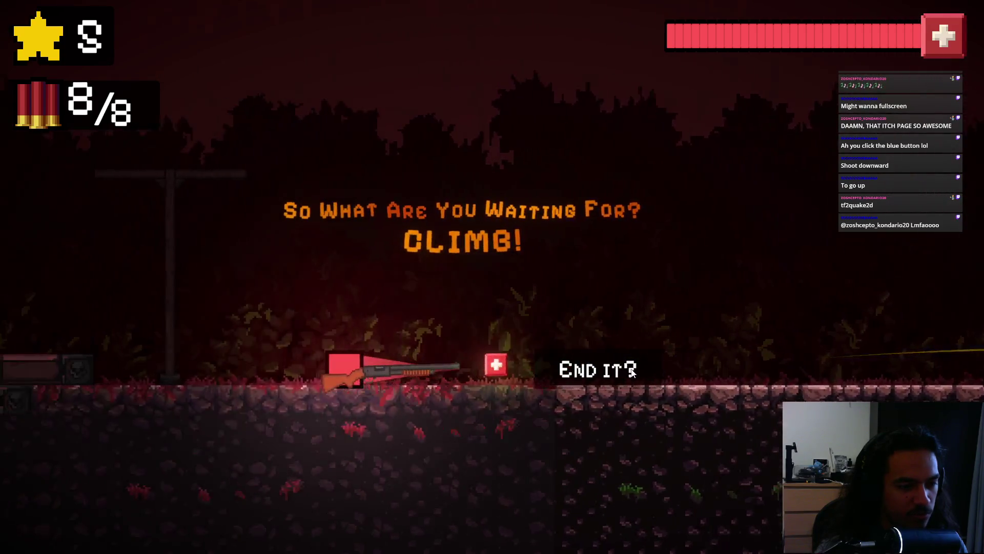
left_click(276, 406)
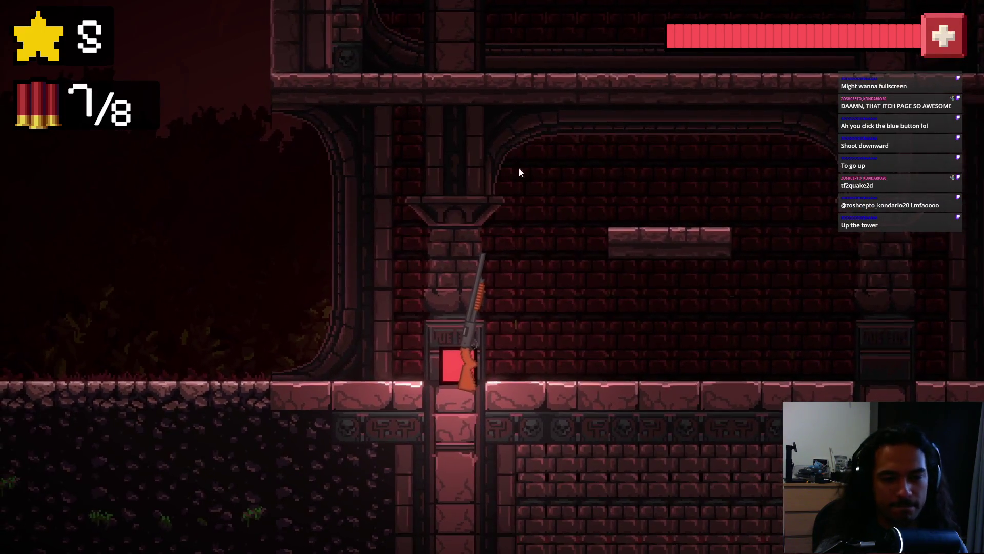
left_click(427, 495)
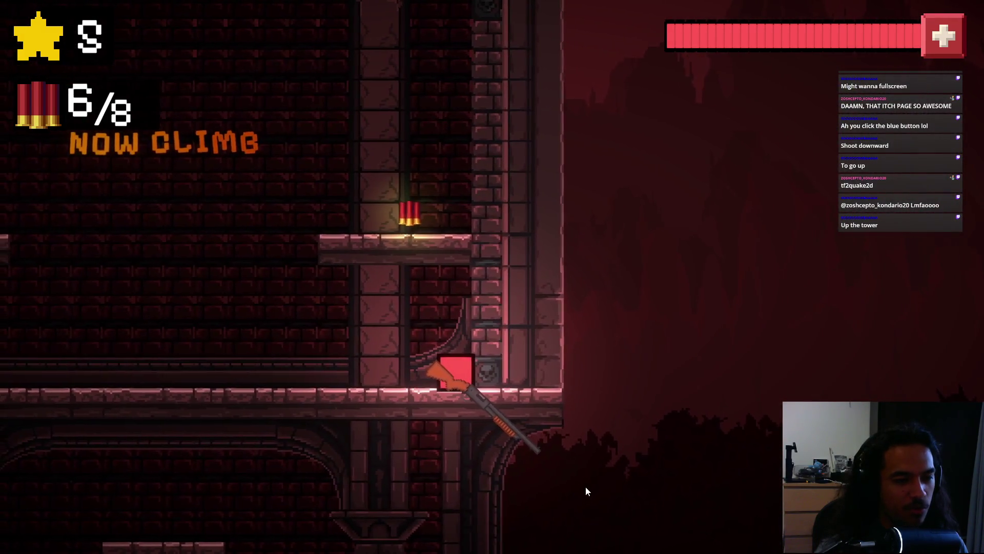
left_click(496, 537)
Climb higher shooting boxes, end at a 10-point high score, and start a fresh fullscreen run.
left_click(444, 517)
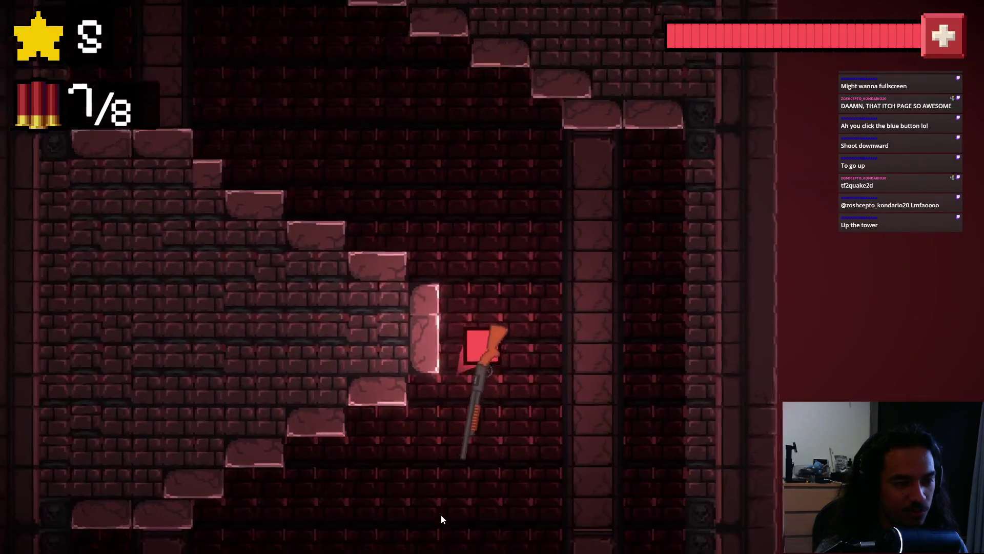
left_click(575, 536)
left_click(613, 509)
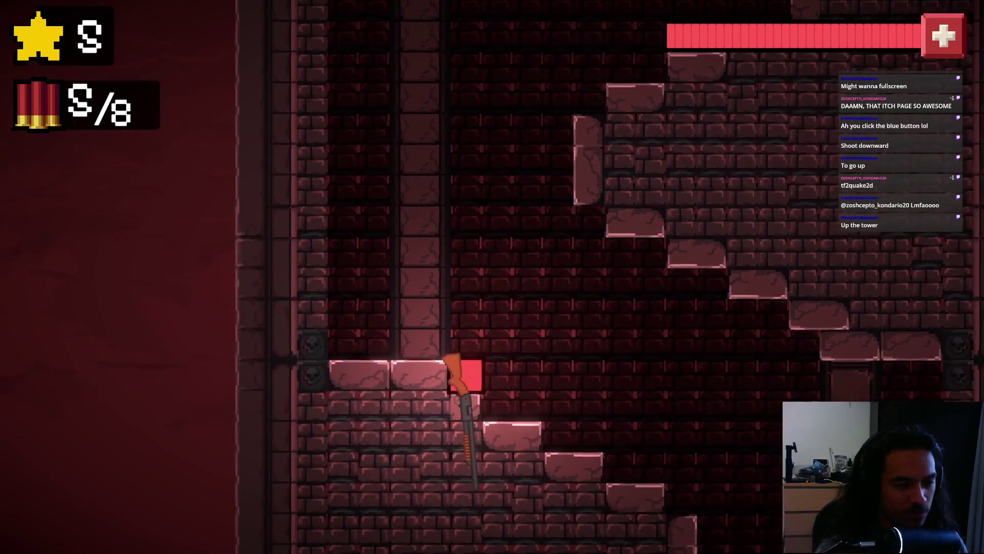
left_click(477, 535)
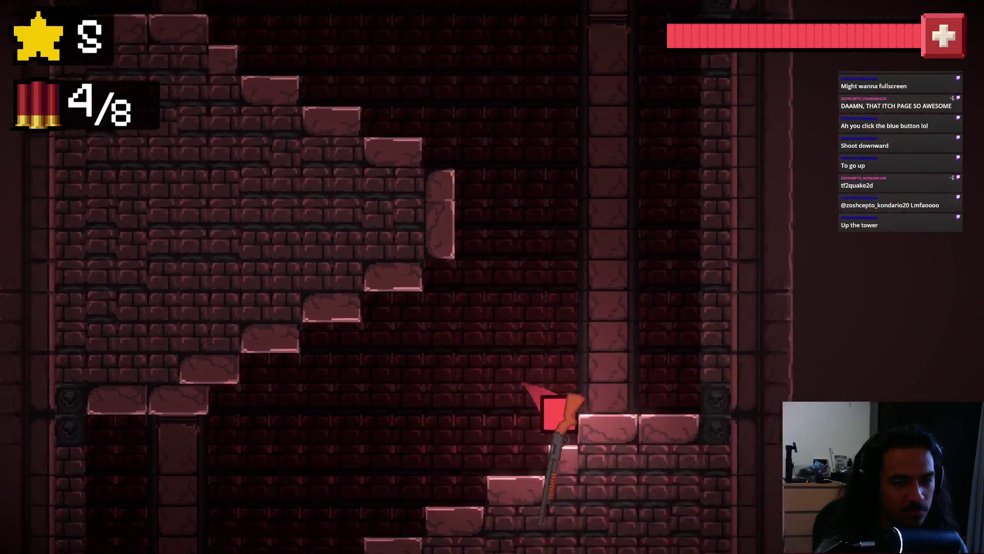
left_click(611, 517)
left_click(594, 533)
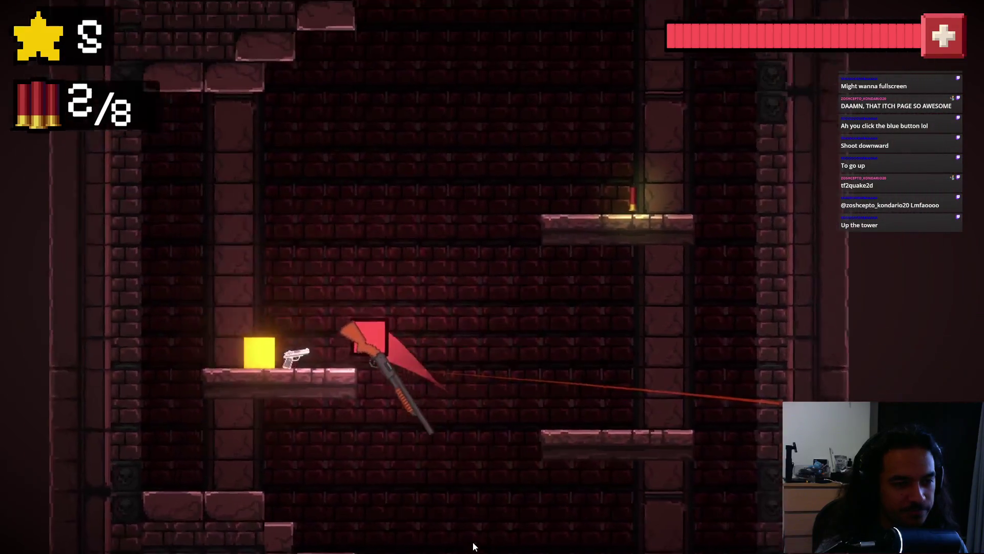
left_click(523, 531)
left_click(564, 536)
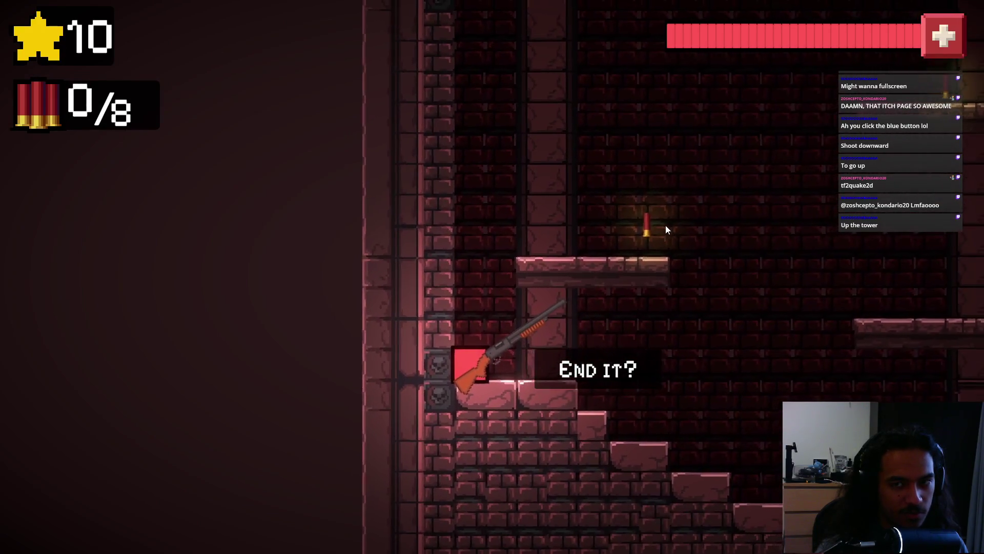
left_click(590, 348)
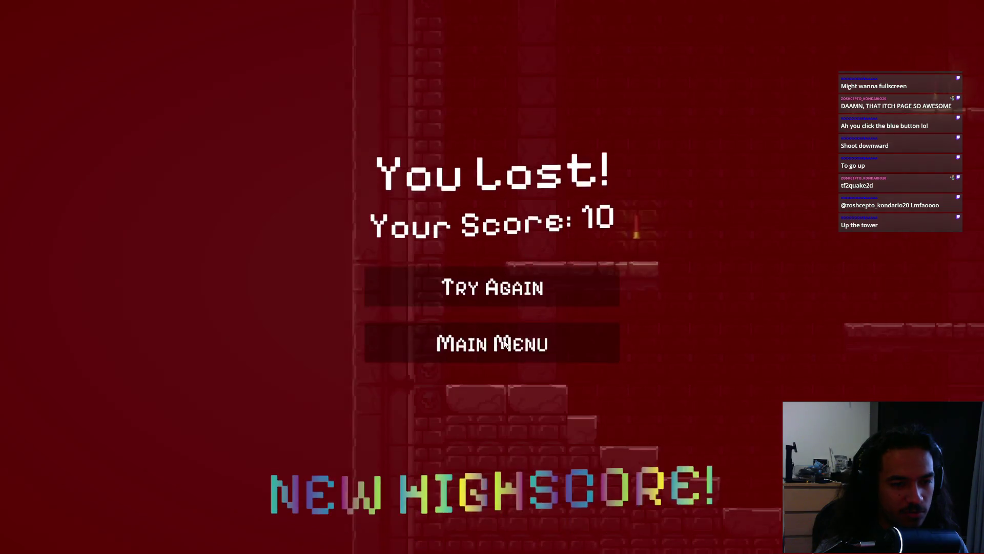
left_click(463, 280)
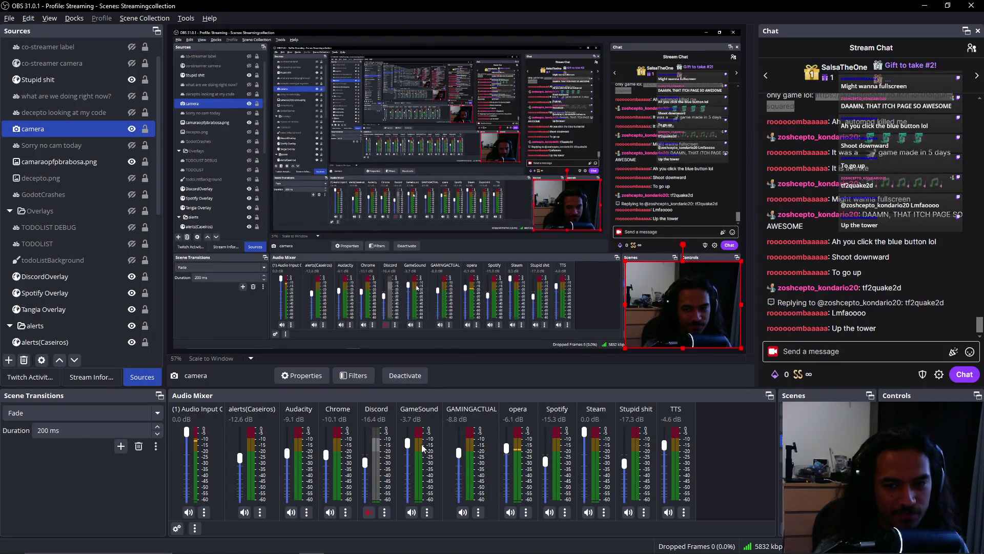
key("alt+Tab")
left_click(461, 501)
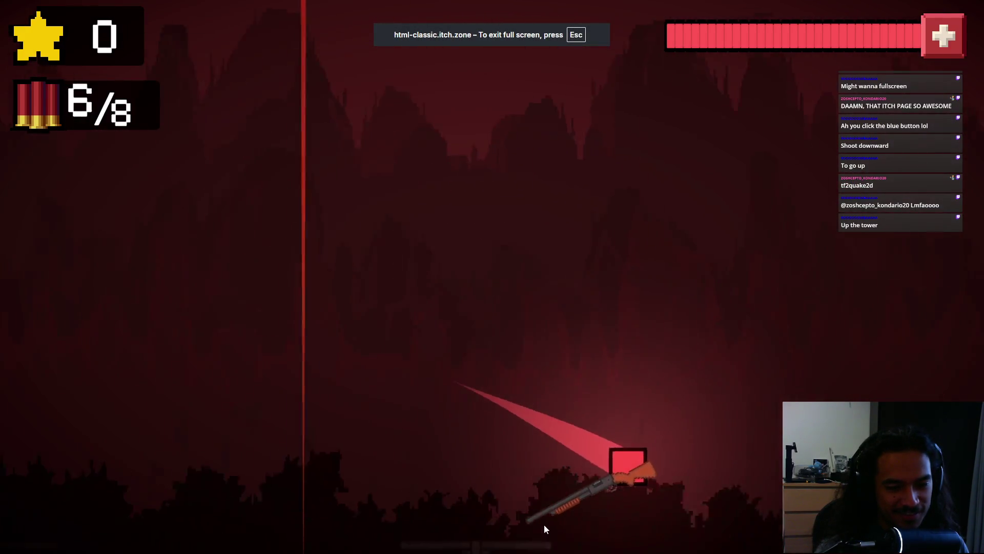
Walk right into the temple and blast up the tower, shooting the orange box for points.
key("d")
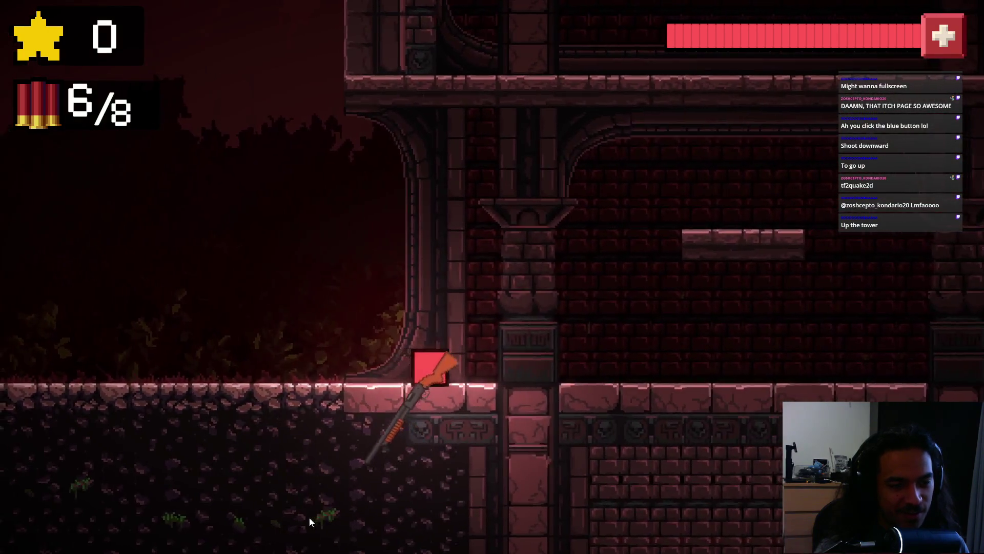
left_click(309, 519)
left_click(484, 538)
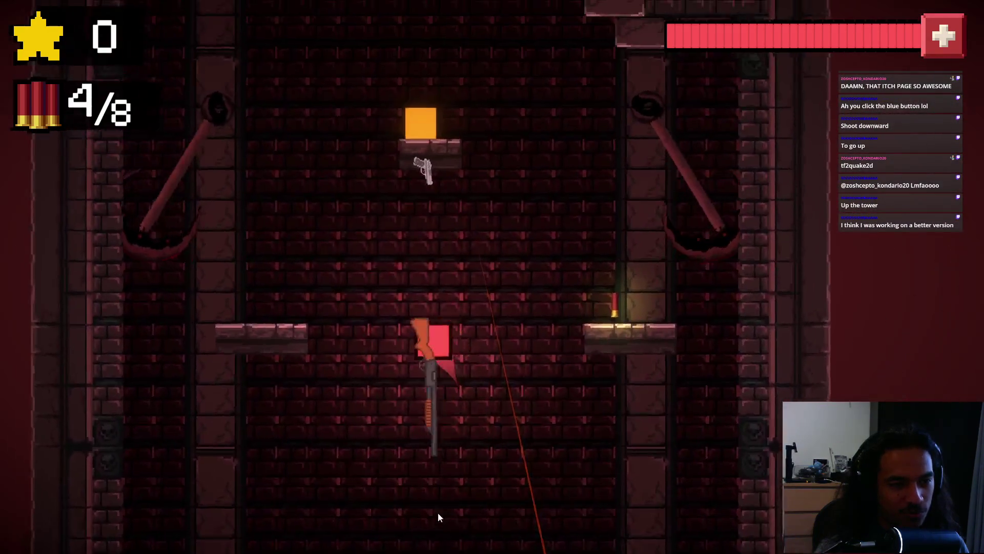
left_click(521, 268)
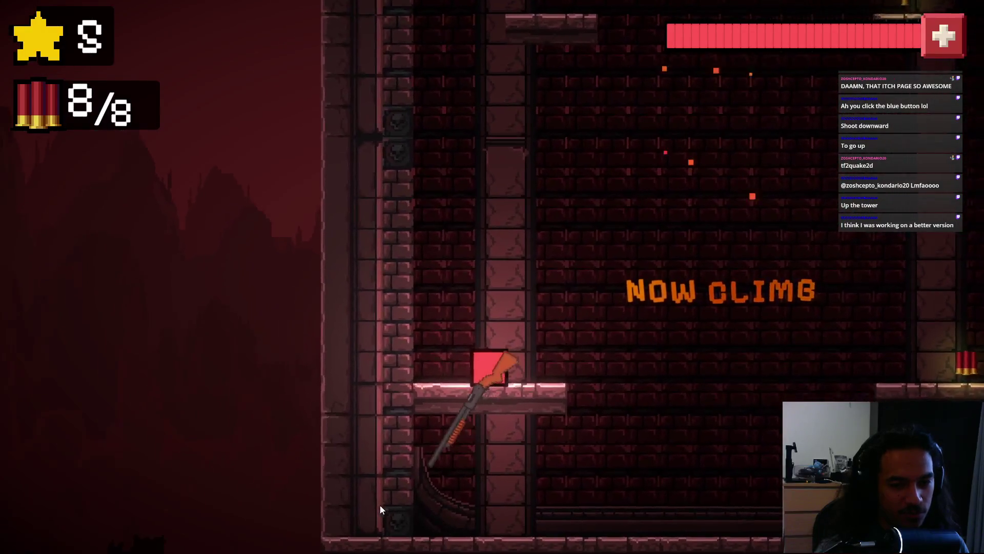
left_click(440, 538)
left_click(581, 512)
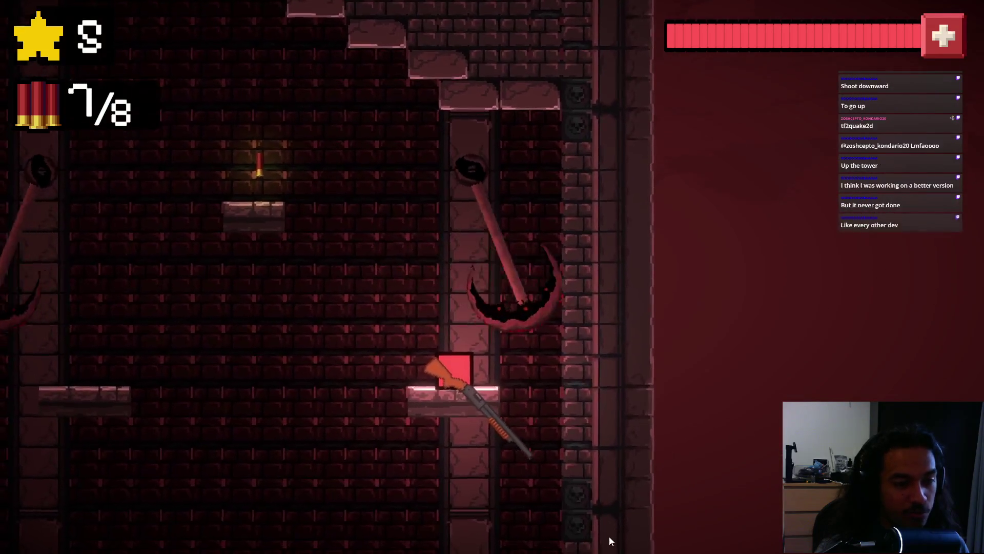
left_click(487, 541)
left_click(523, 466)
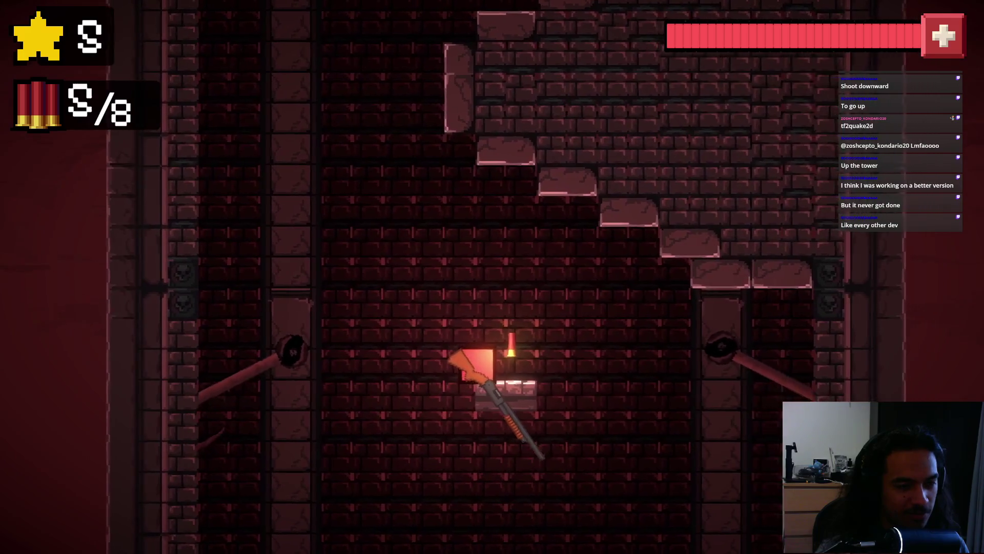
Climb higher shooting boxes until out of shells, end at a 60 high score, and restart.
left_click(459, 547)
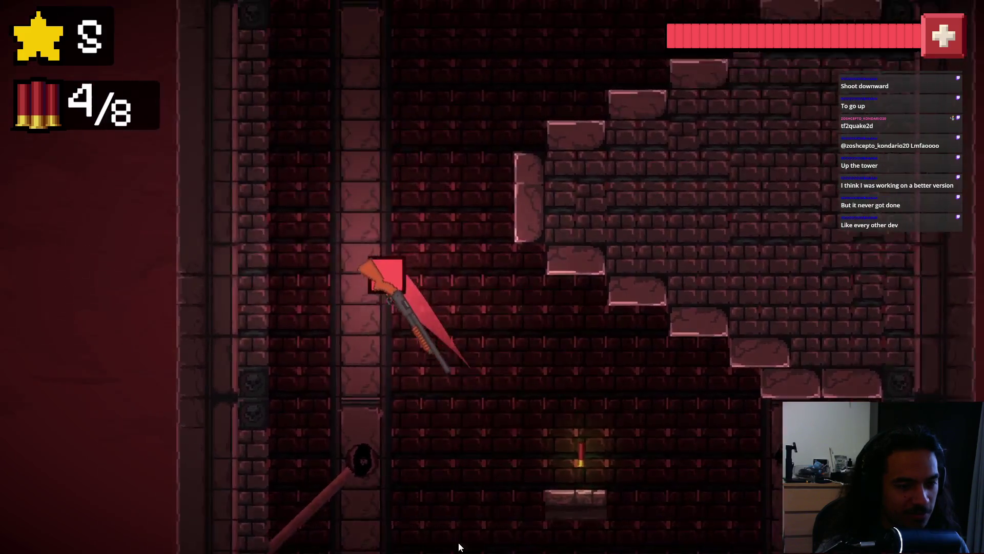
left_click(462, 547)
left_click(589, 548)
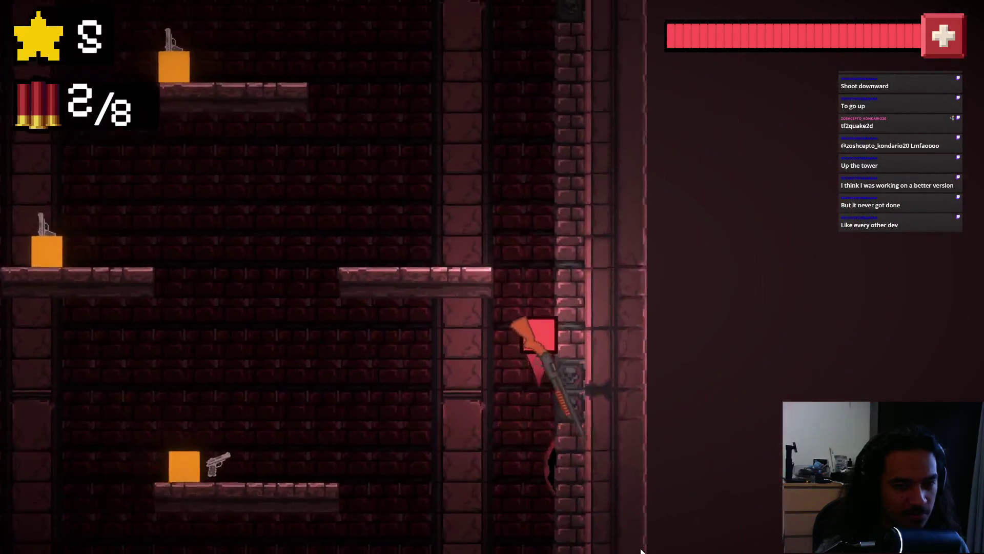
left_click(641, 550)
left_click(410, 524)
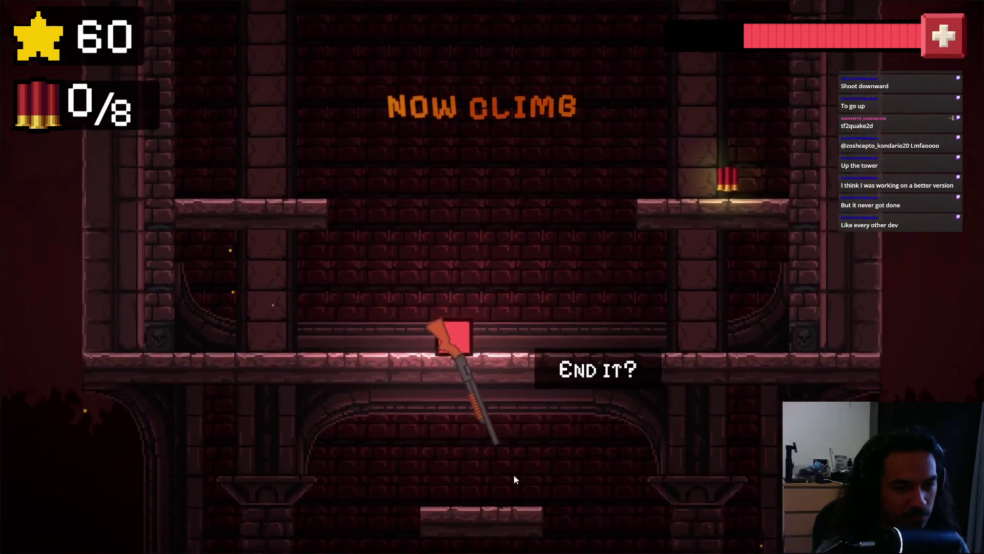
key("e")
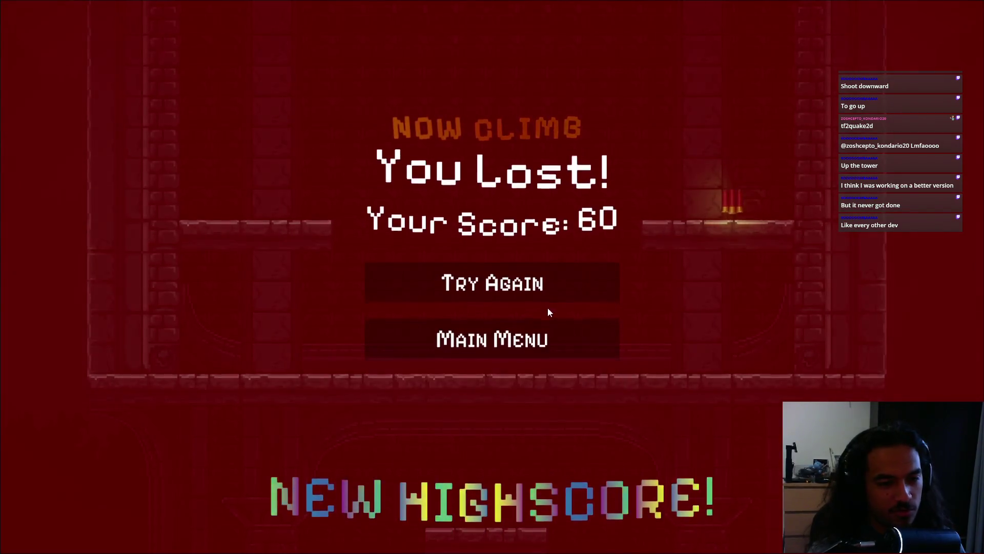
left_click(522, 287)
left_click(440, 454)
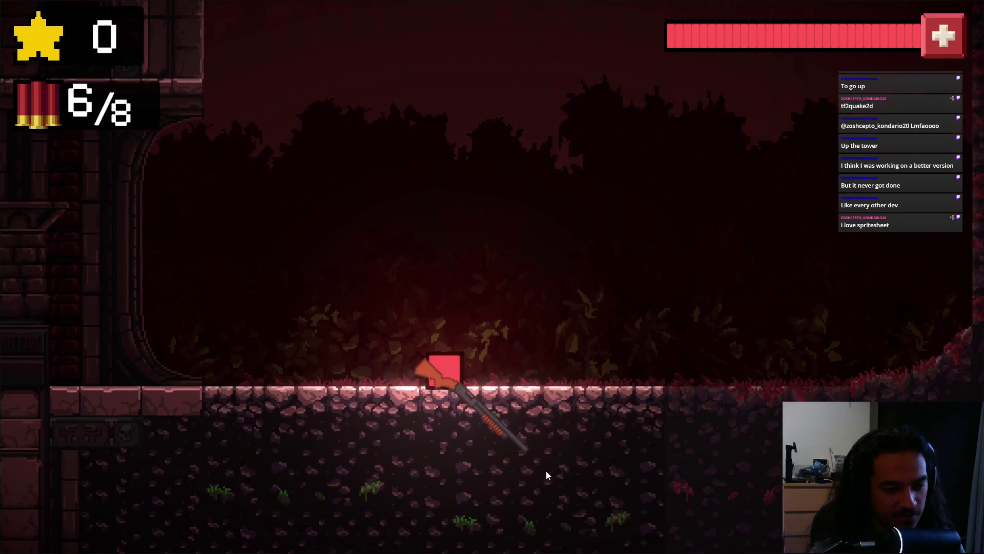
Blast up into the tower and climb its wall, shooting a box for points.
left_click(549, 469)
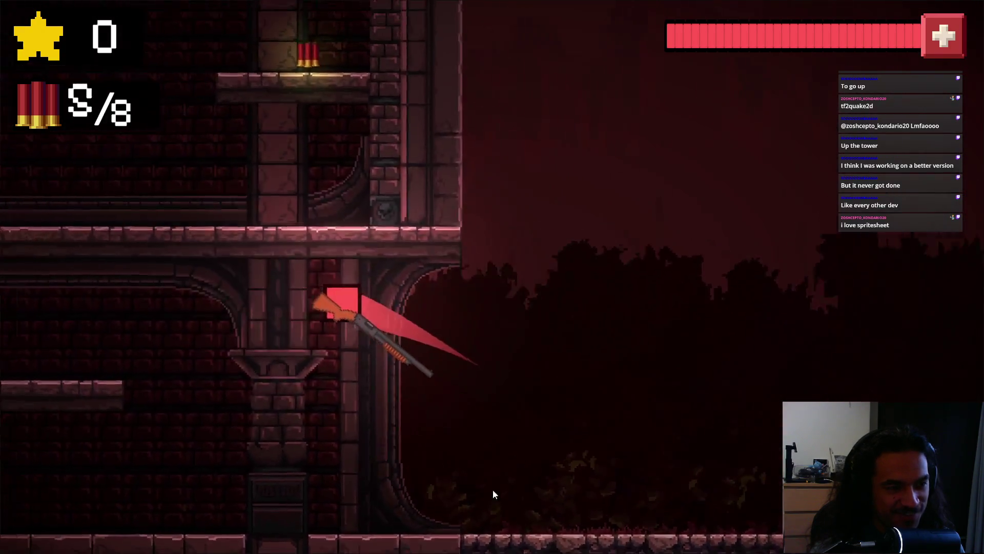
left_click(333, 518)
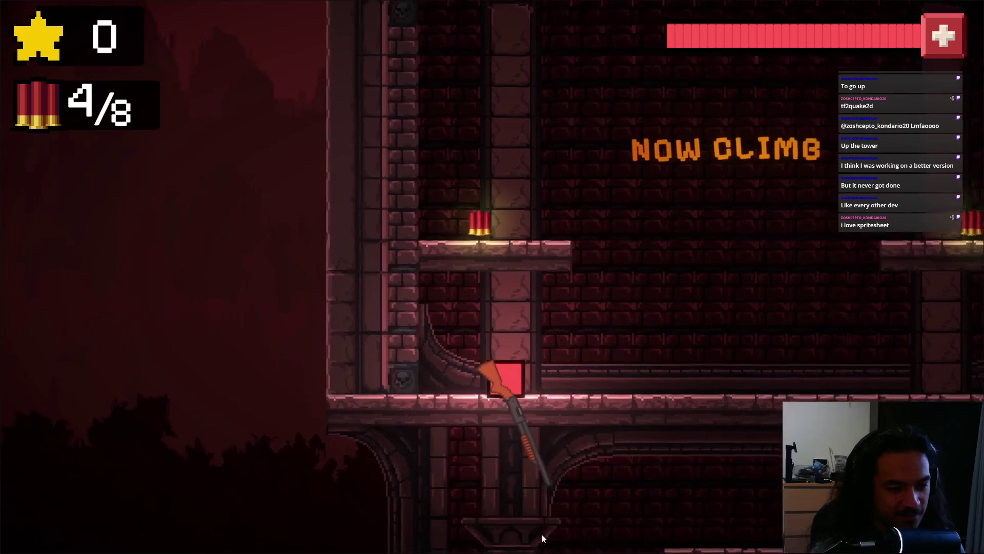
left_click(492, 531)
left_click(410, 523)
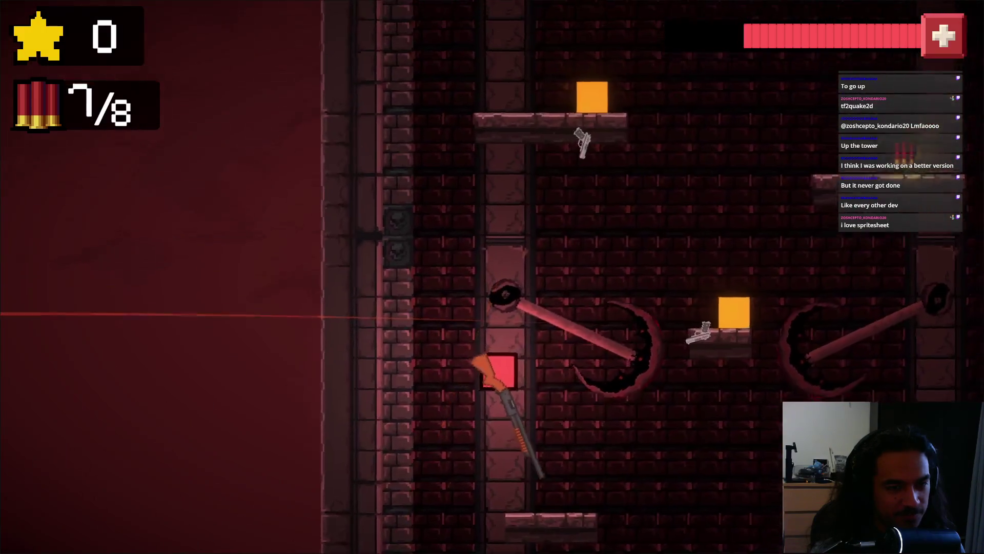
left_click(461, 539)
left_click(477, 538)
left_click(487, 518)
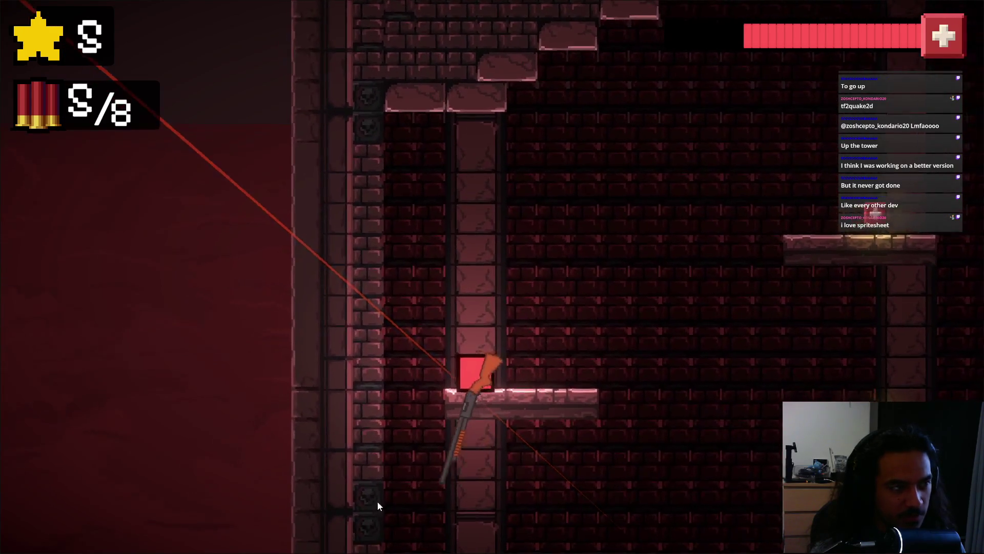
left_click(557, 506)
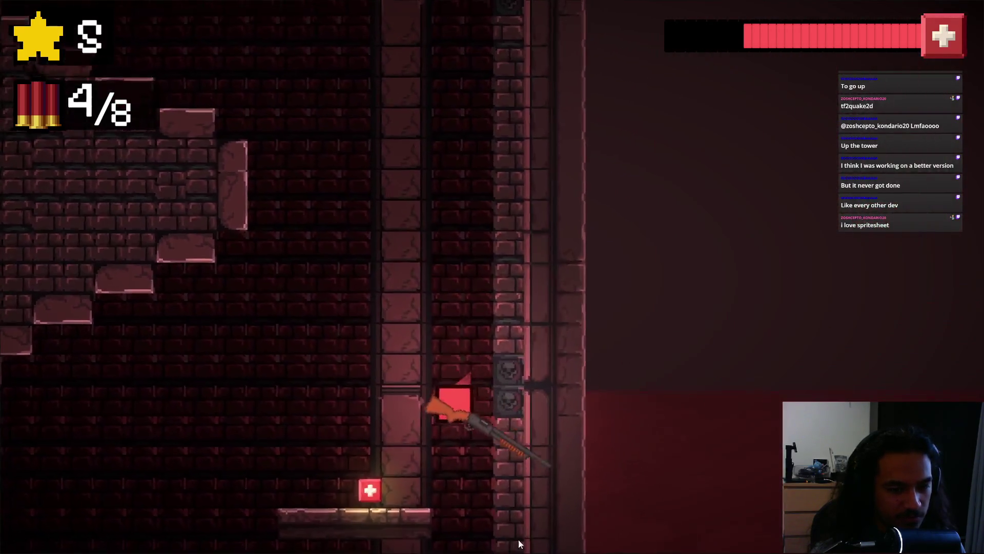
left_click(380, 490)
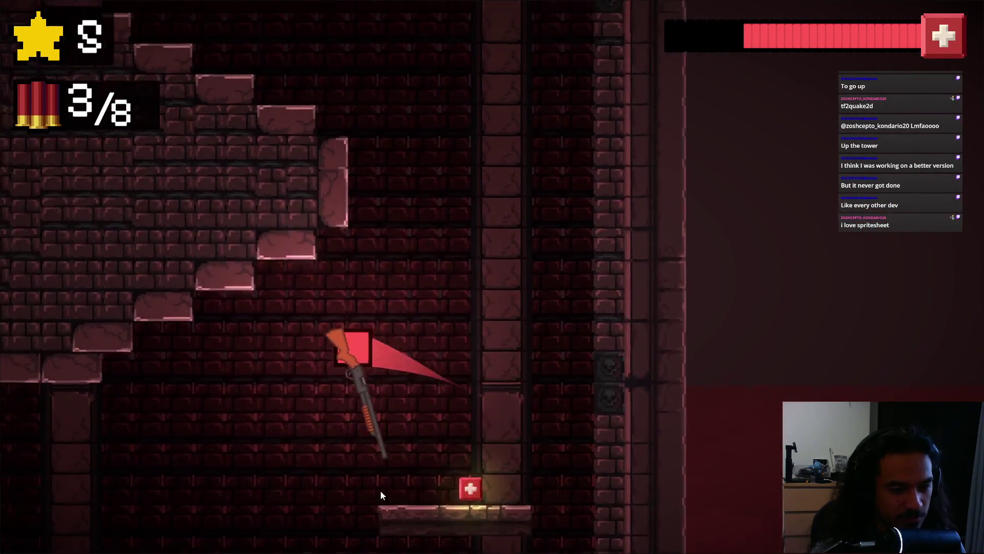
left_click(451, 544)
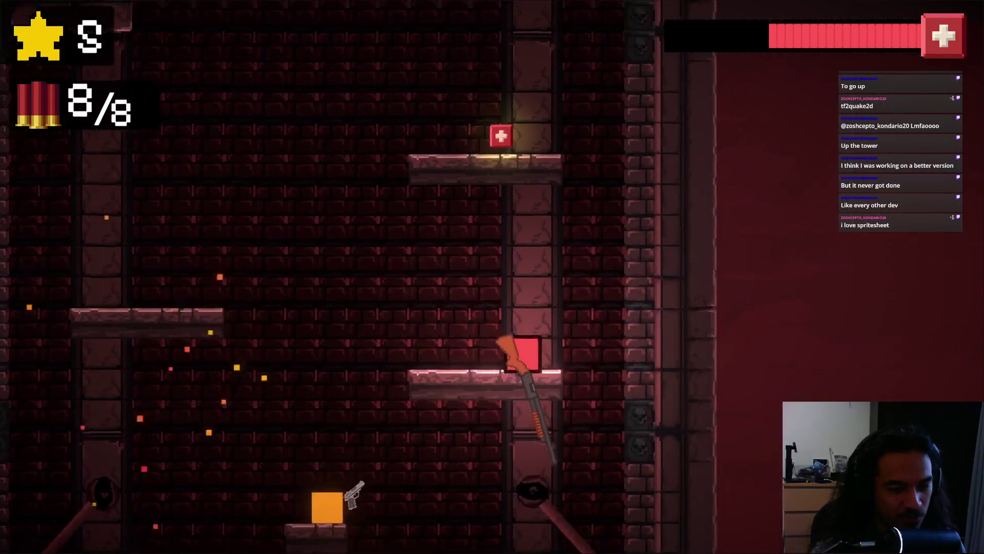
Climb toward higher ledges with the last shells, finishing on the loss screen at 118.
left_click(469, 521)
left_click(359, 512)
left_click(634, 521)
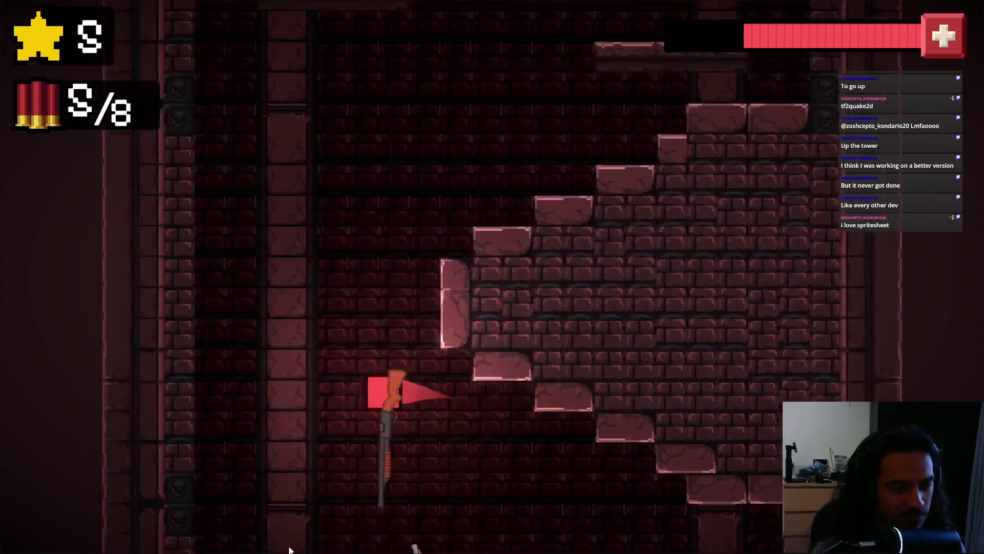
left_click(358, 547)
left_click(411, 546)
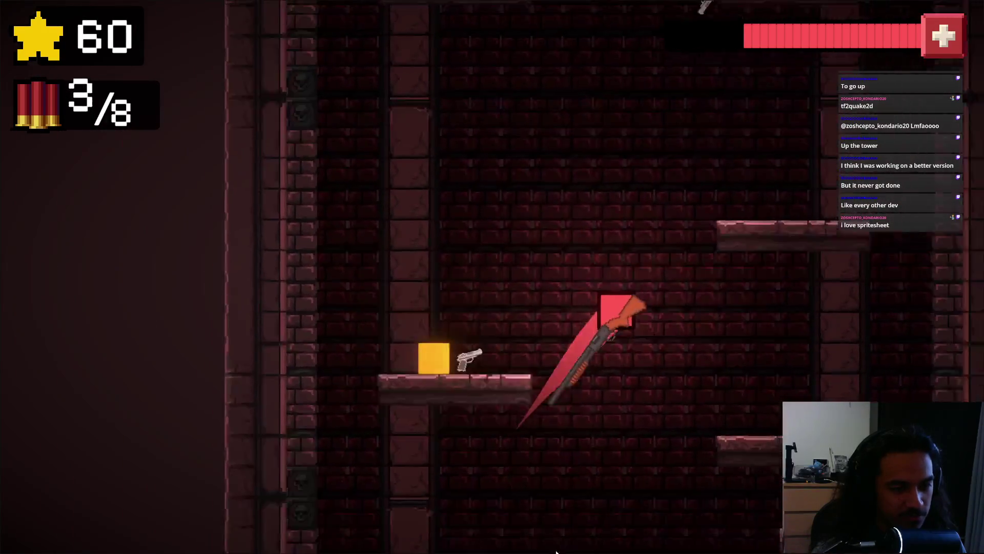
left_click(564, 549)
left_click(564, 548)
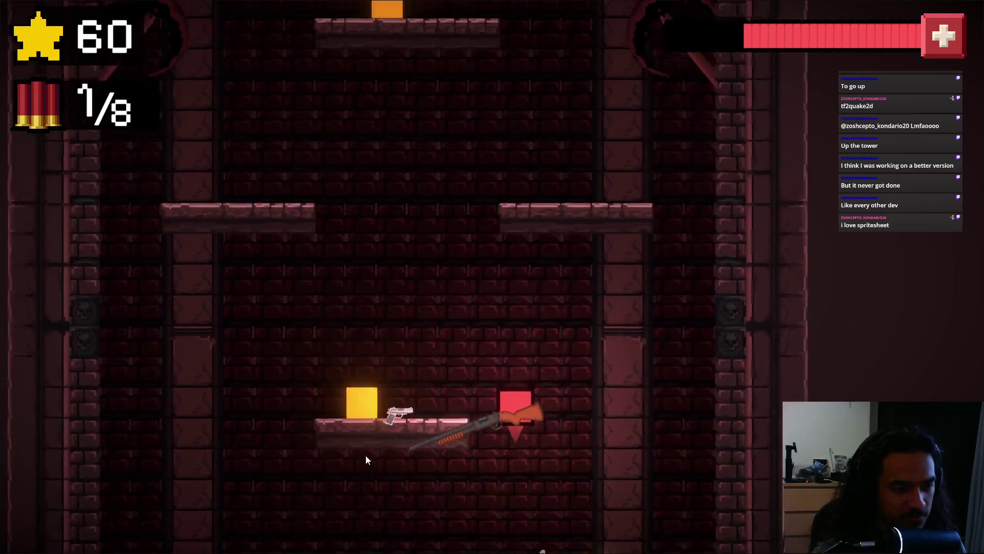
left_click(366, 459)
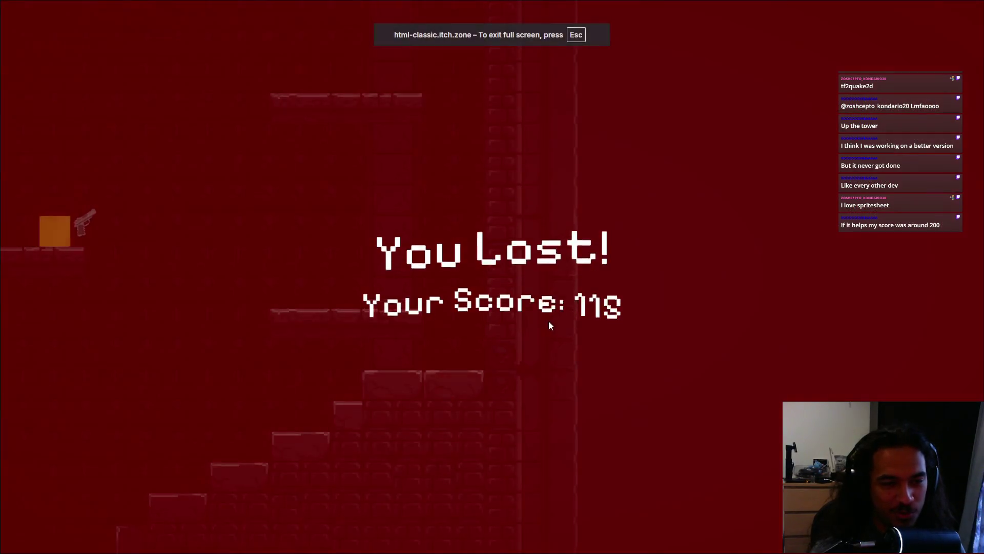
Restart Shotgun Squared and fire up the tower until all 8 shells are spent.
left_click(521, 288)
left_click(382, 430)
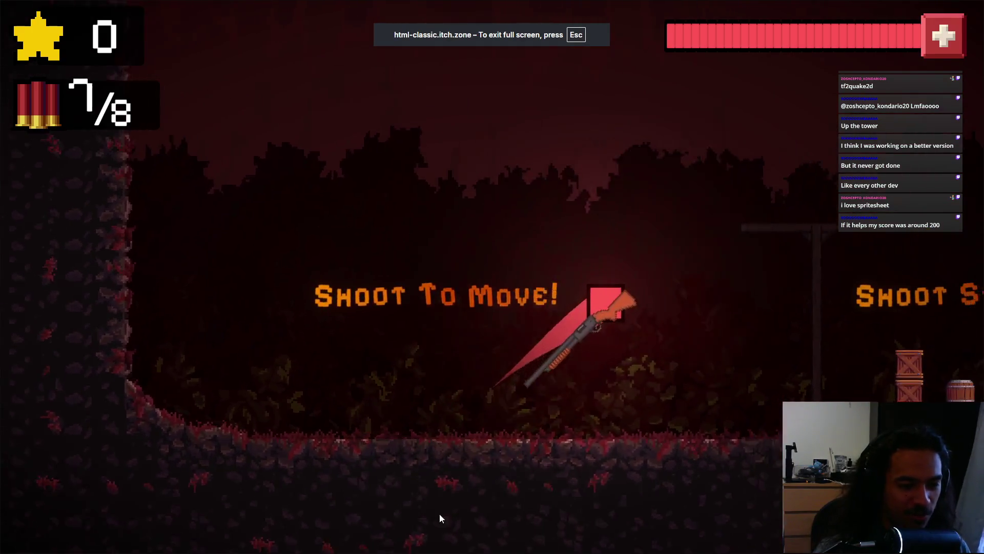
left_click(573, 552)
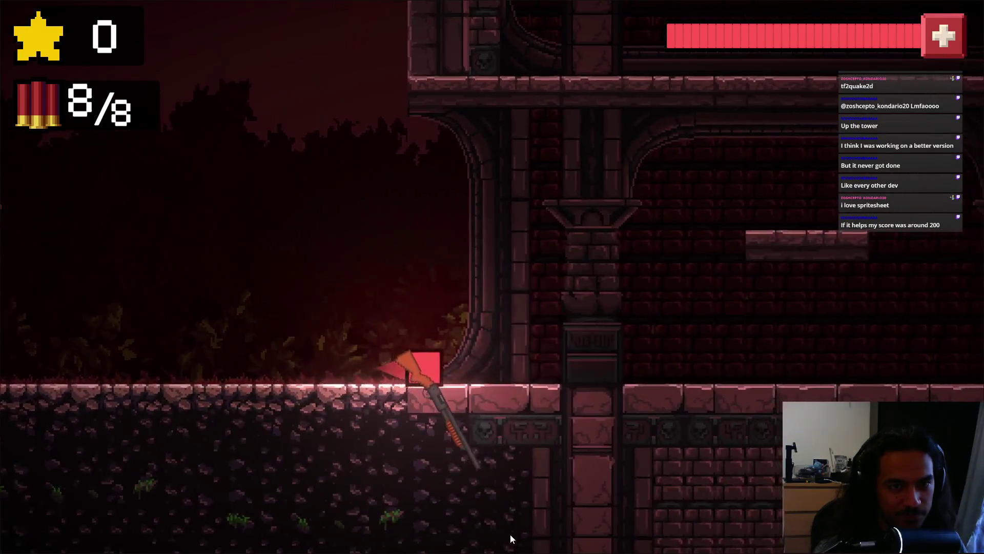
left_click(374, 543)
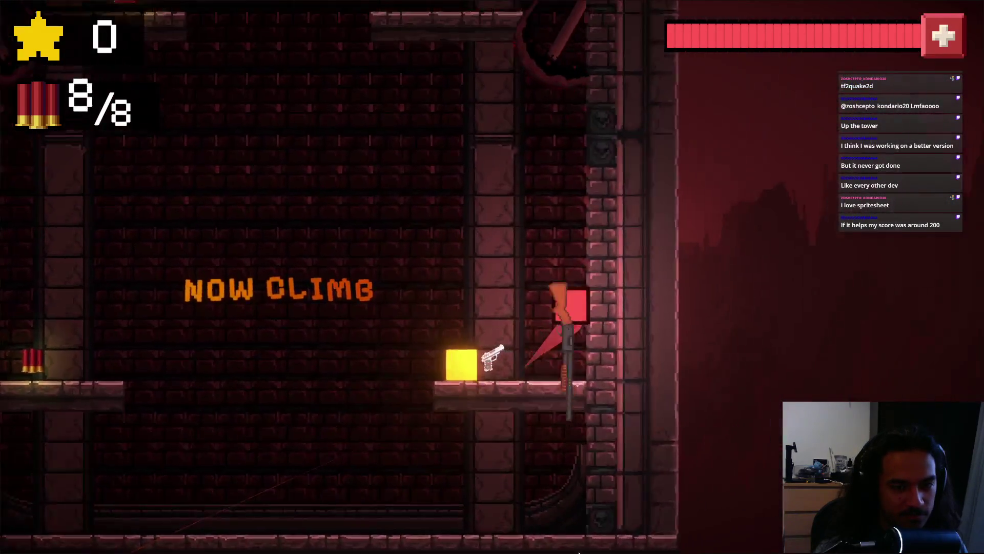
left_click(374, 487)
left_click(435, 371)
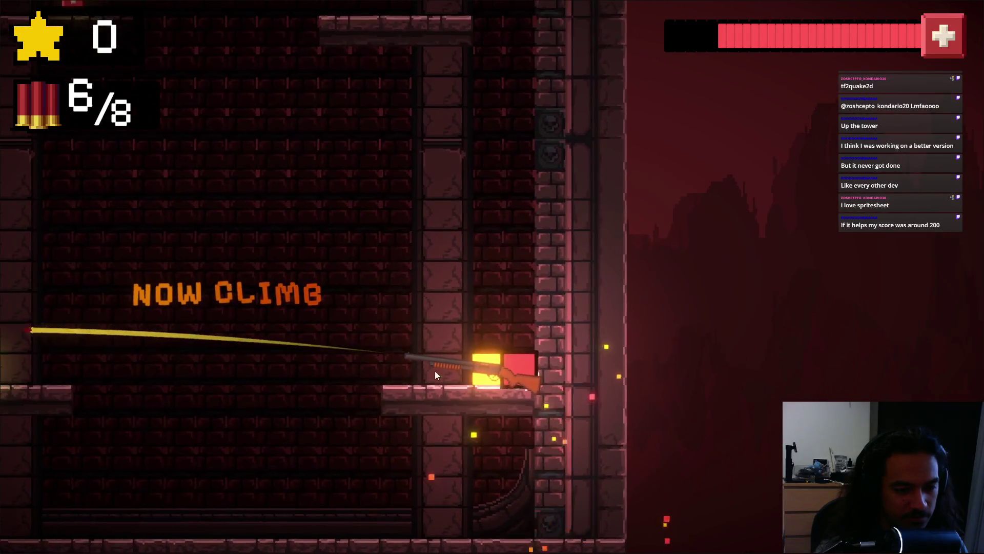
left_click(515, 544)
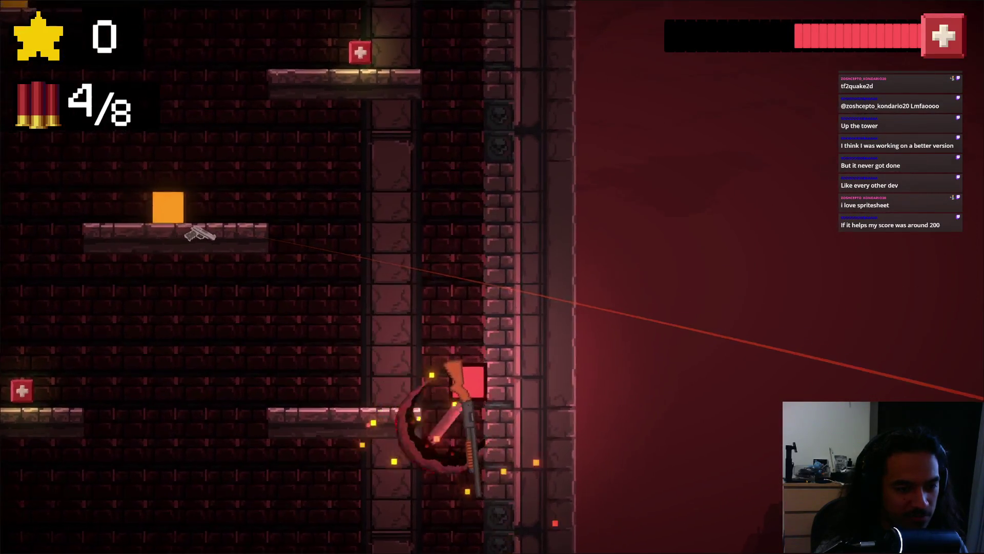
left_click(474, 548)
left_click(462, 544)
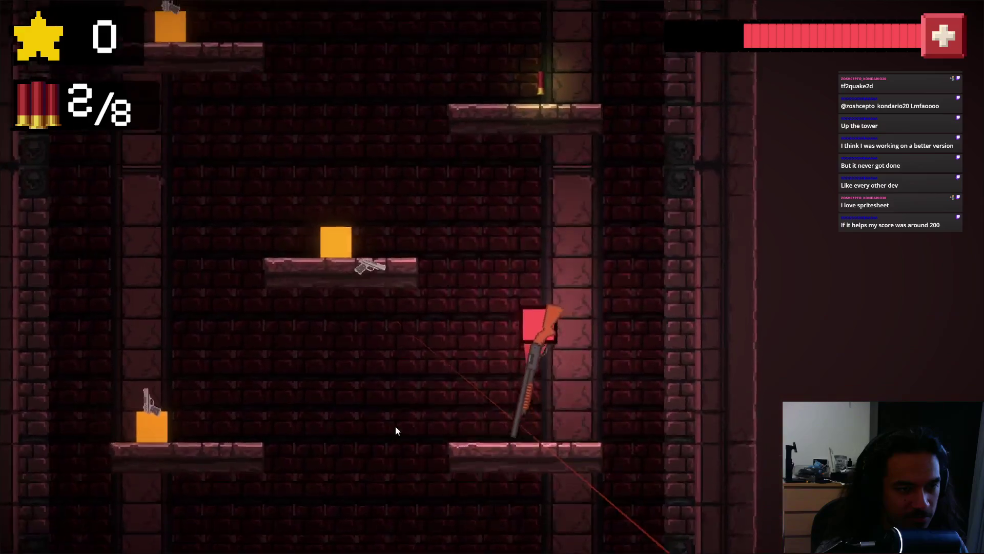
left_click(352, 369)
left_click(351, 368)
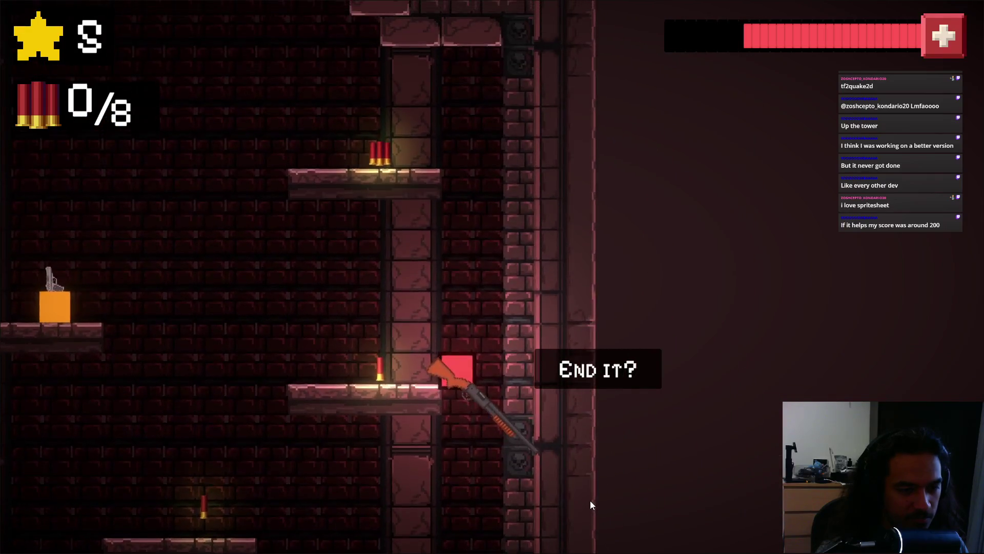
End the out-of-ammo run at score 8 and start a new run from the title screen.
left_click(487, 505)
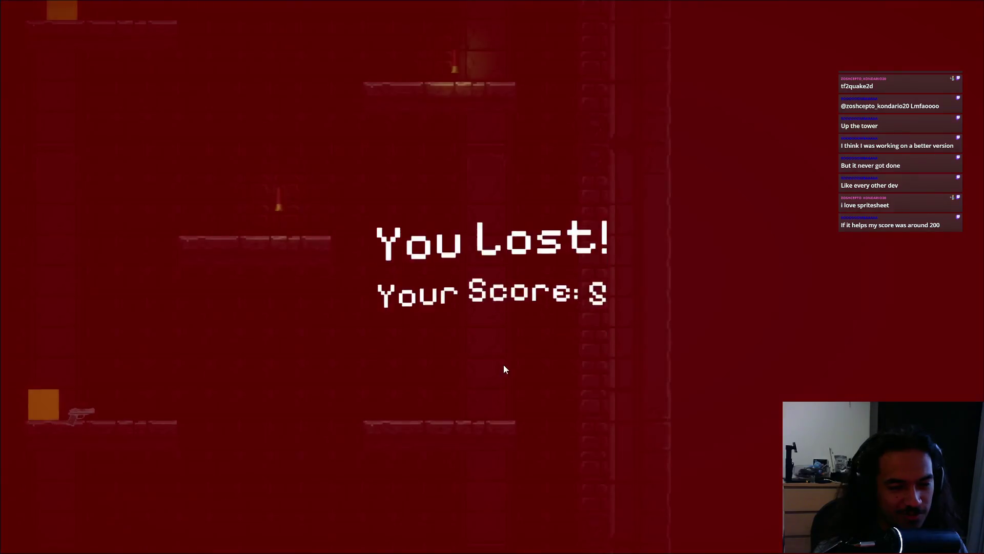
left_click(483, 348)
left_click(215, 234)
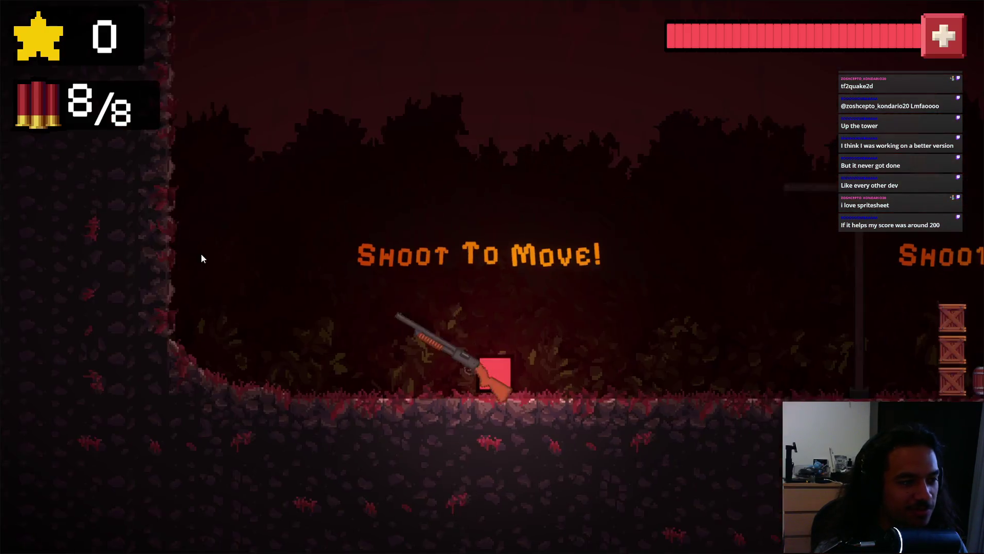
Blast through the opening area into the brick tower, reaching the ledge to refill ammo.
left_click(317, 528)
left_click(410, 528)
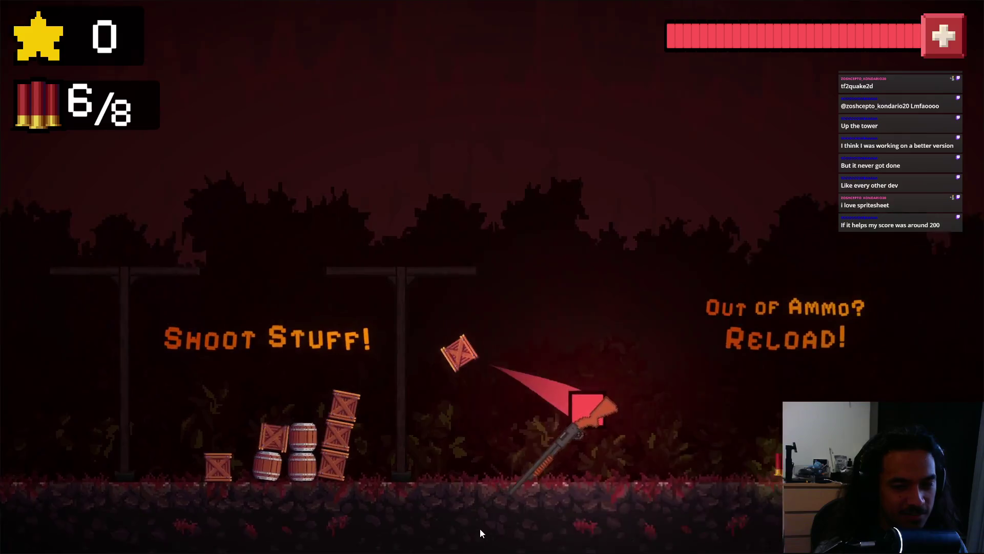
left_click(480, 528)
left_click(596, 517)
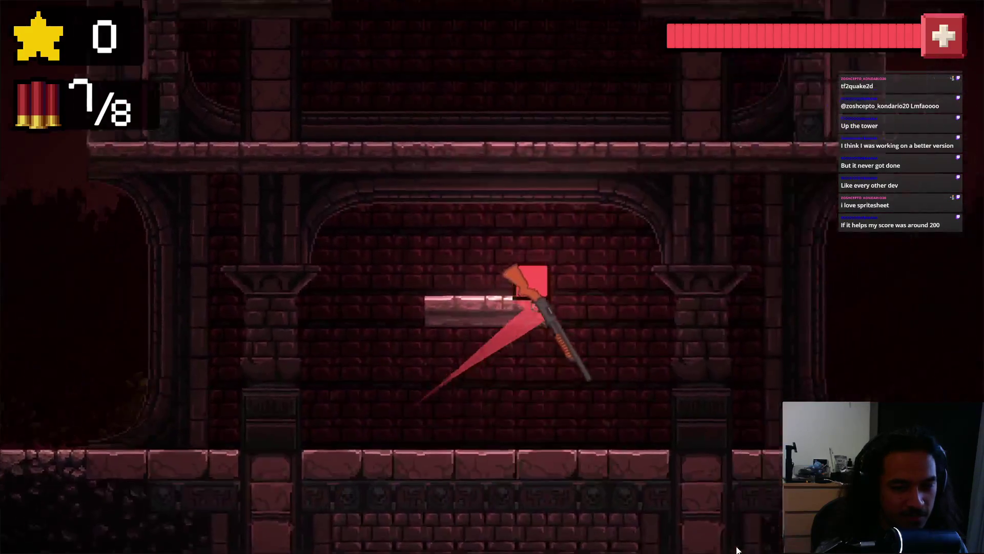
left_click(390, 537)
left_click(337, 547)
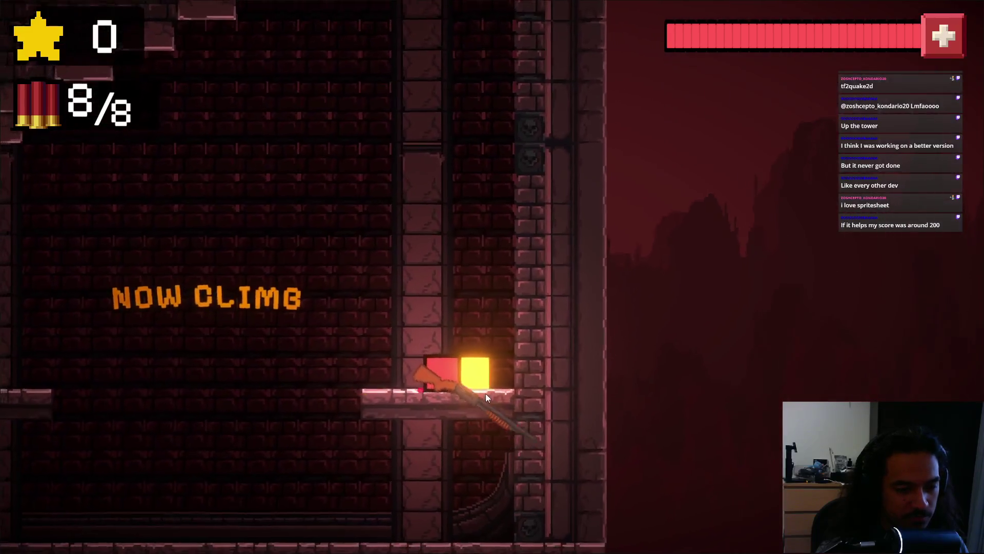
Keep climbing the tower and destroying blocks until out of shells, losing with score 60.
left_click(418, 500)
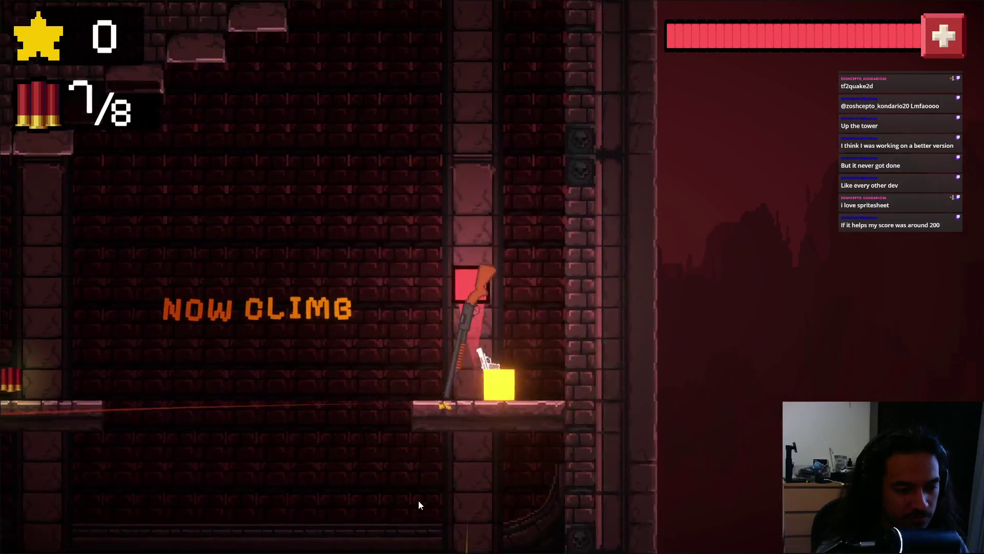
left_click(536, 532)
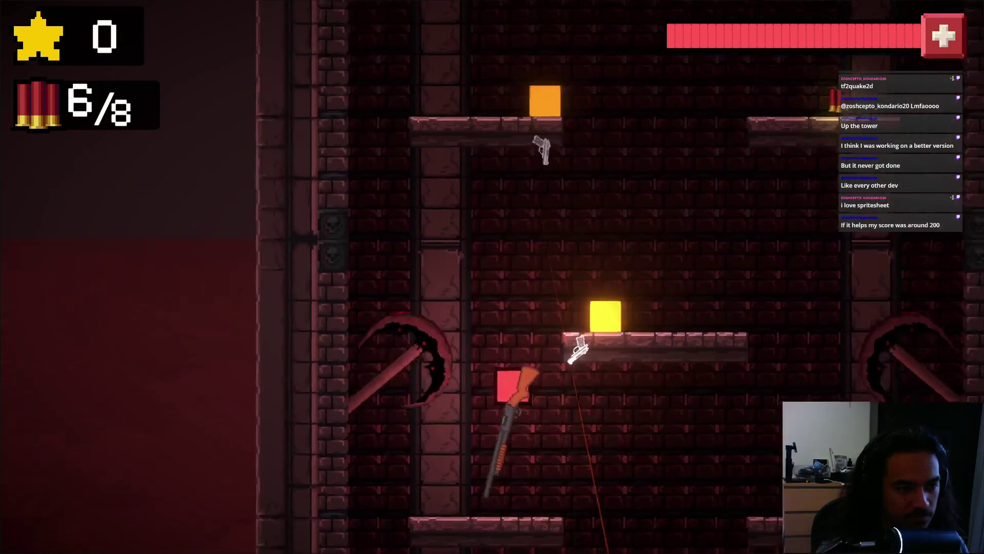
left_click(390, 523)
left_click(451, 543)
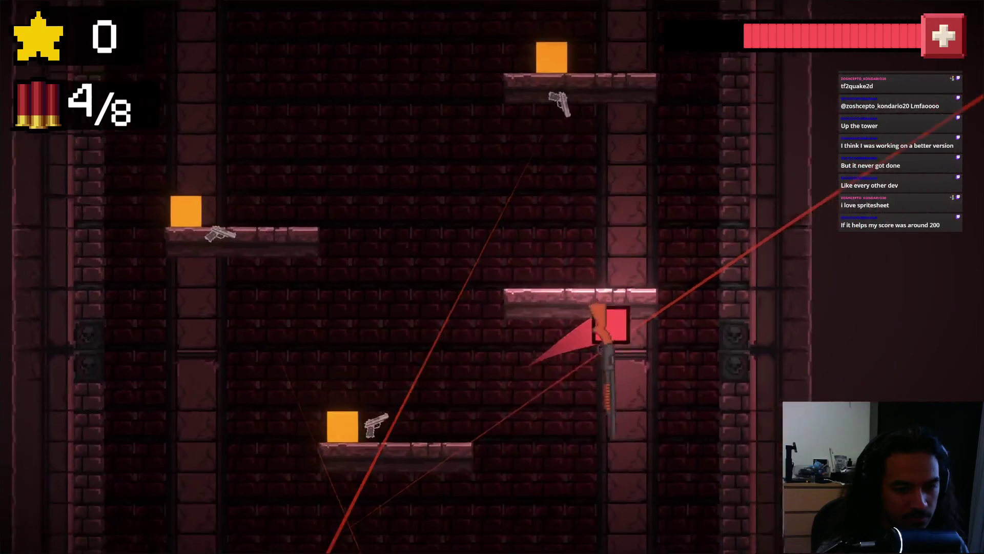
left_click(632, 536)
left_click(552, 532)
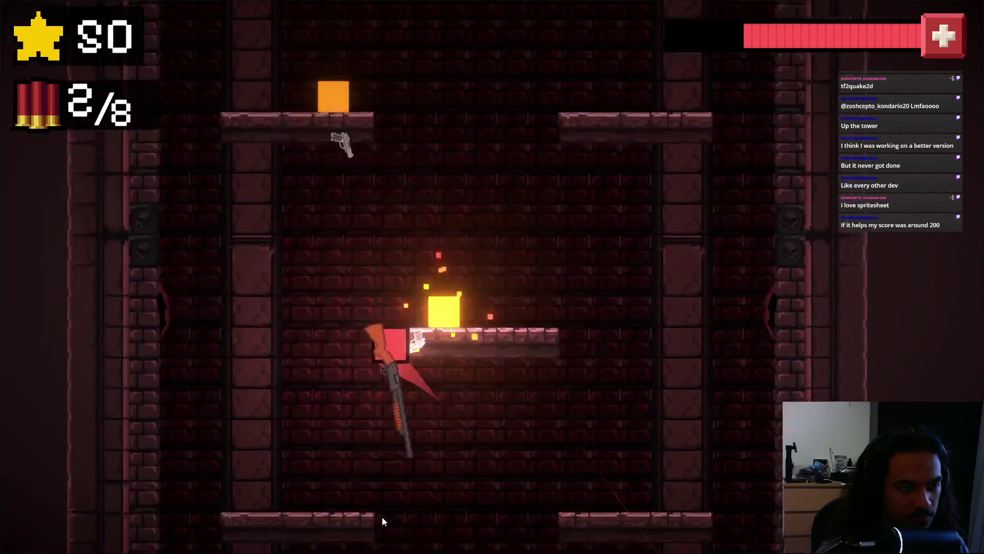
left_click(385, 527)
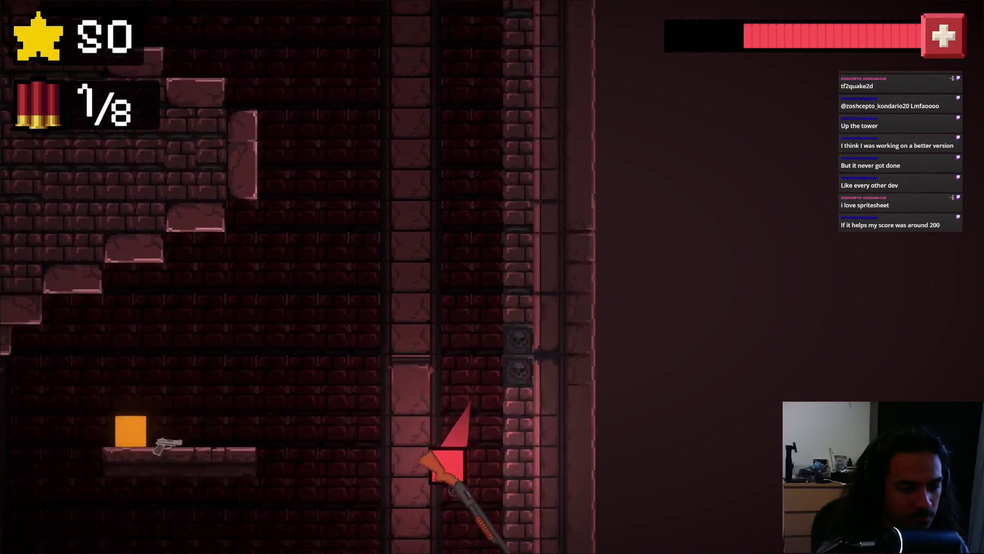
left_click(417, 549)
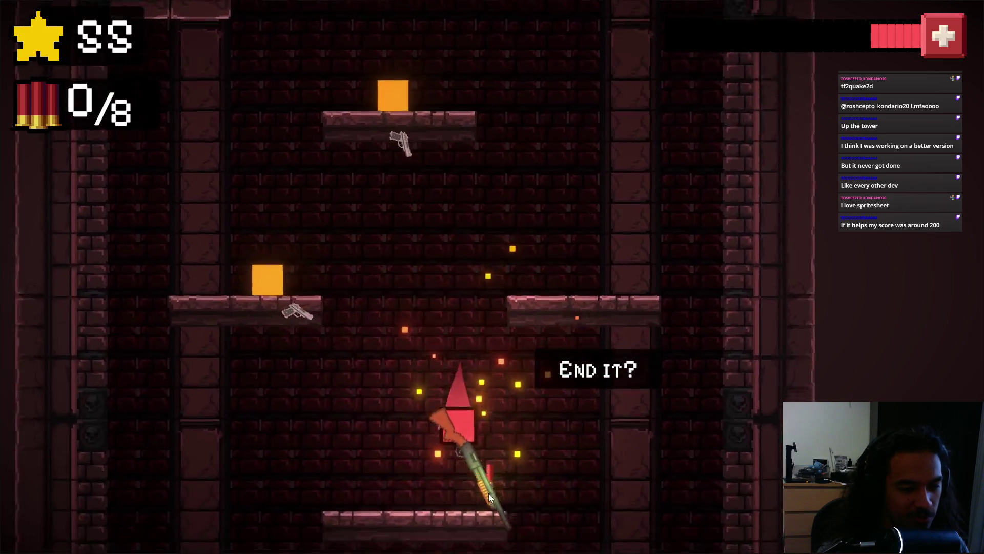
left_click(470, 497)
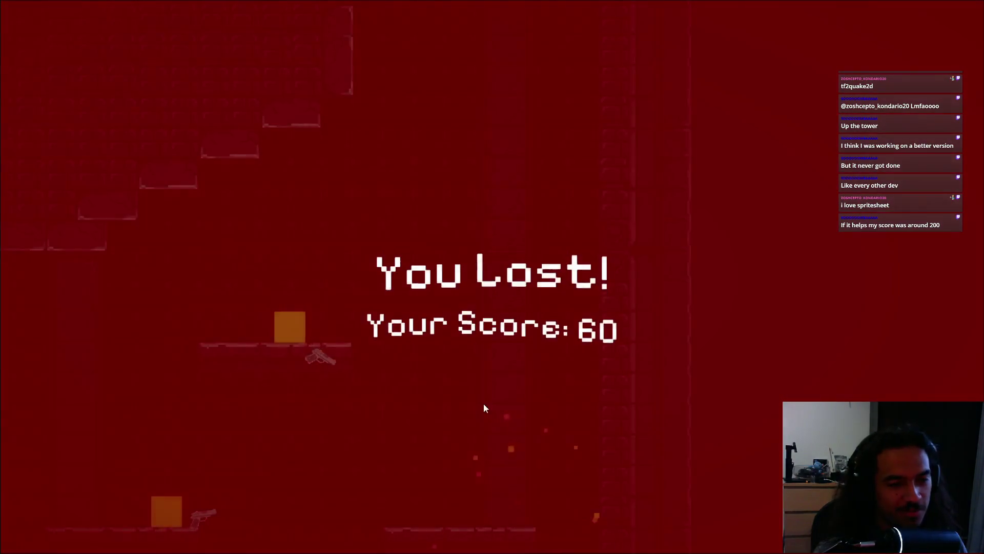
Restart the level and fire through the opening area, collecting ammo.
left_click(470, 282)
left_click(426, 506)
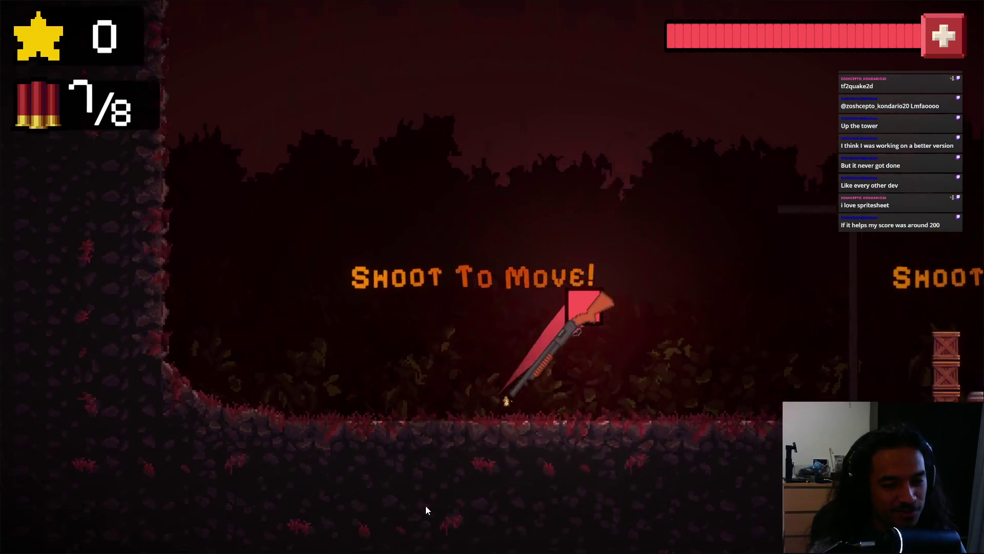
left_click(491, 503)
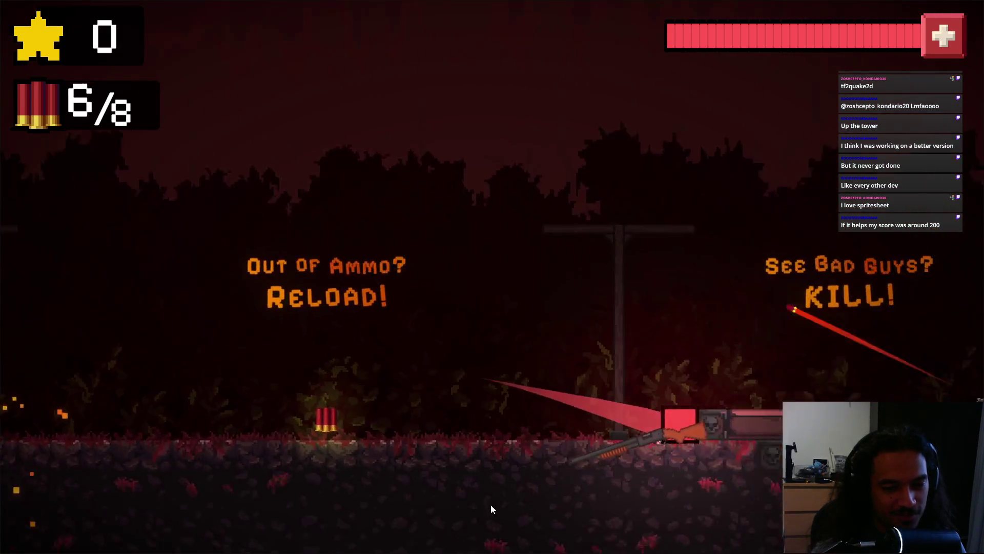
left_click(342, 548)
left_click(359, 538)
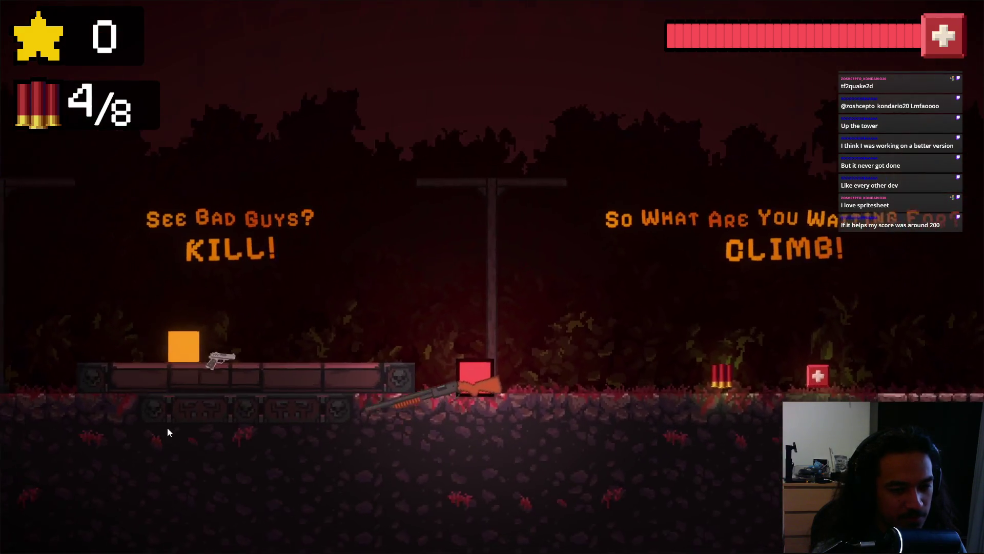
left_click(287, 400)
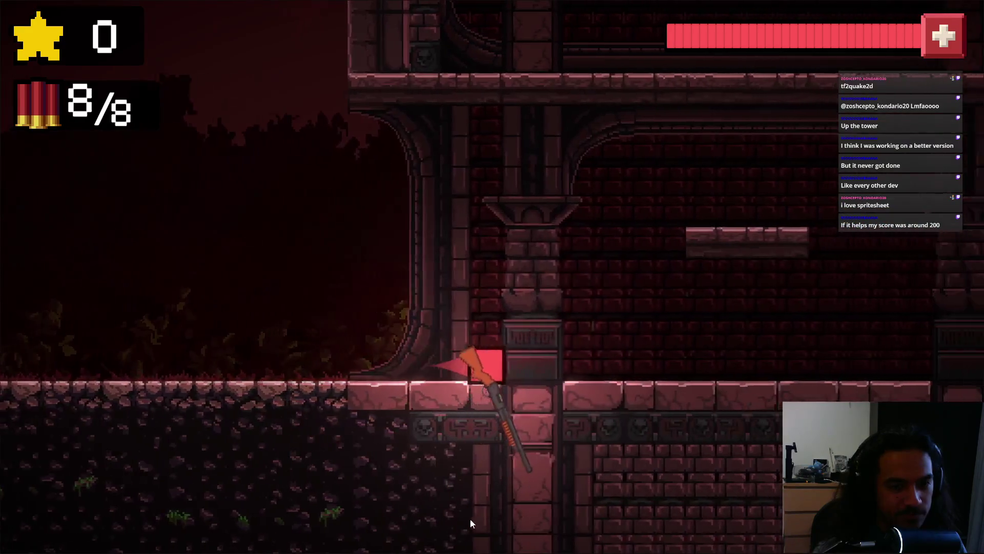
Climb the tower, shoot the yellow box for points, and spend the last shell, reaching 10 points.
left_click(470, 523)
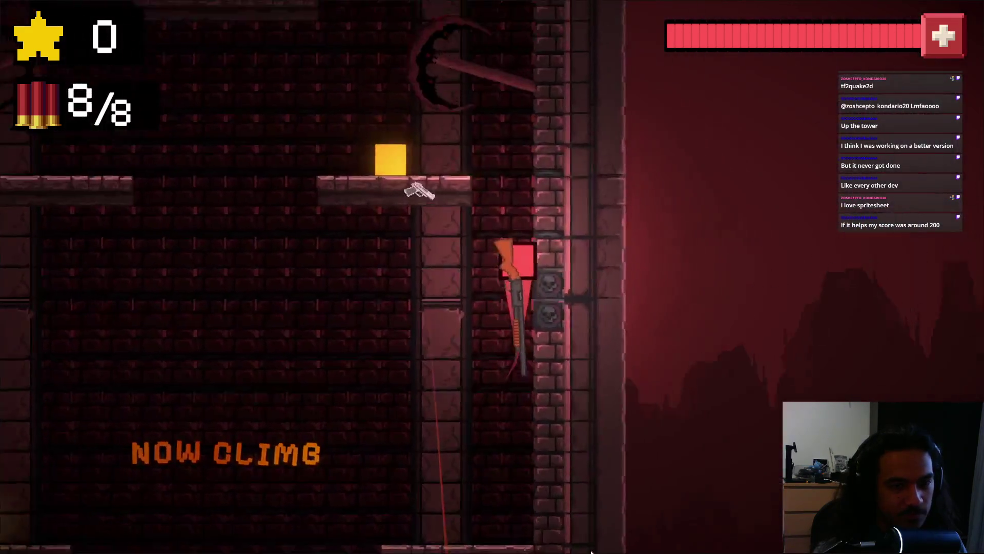
left_click(452, 512)
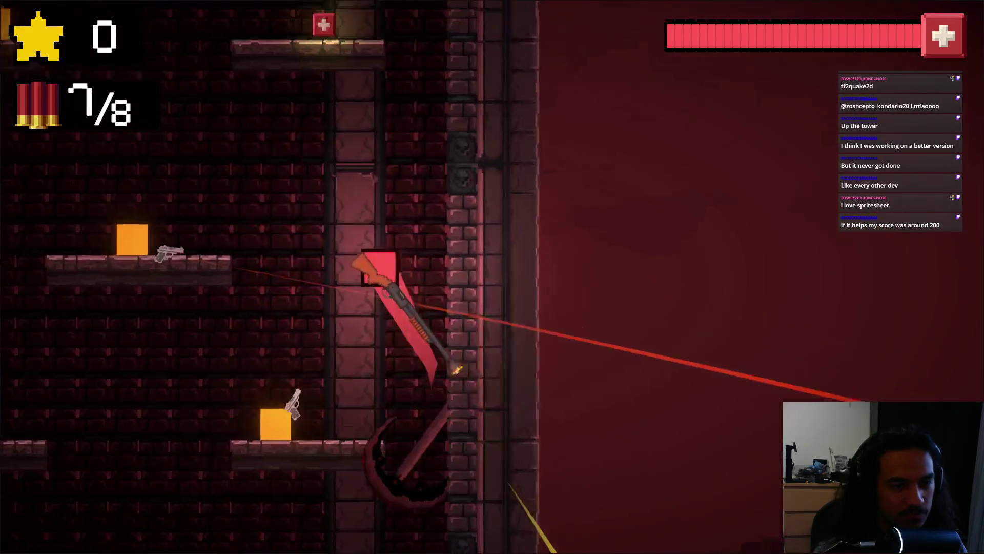
left_click(449, 551)
left_click(410, 533)
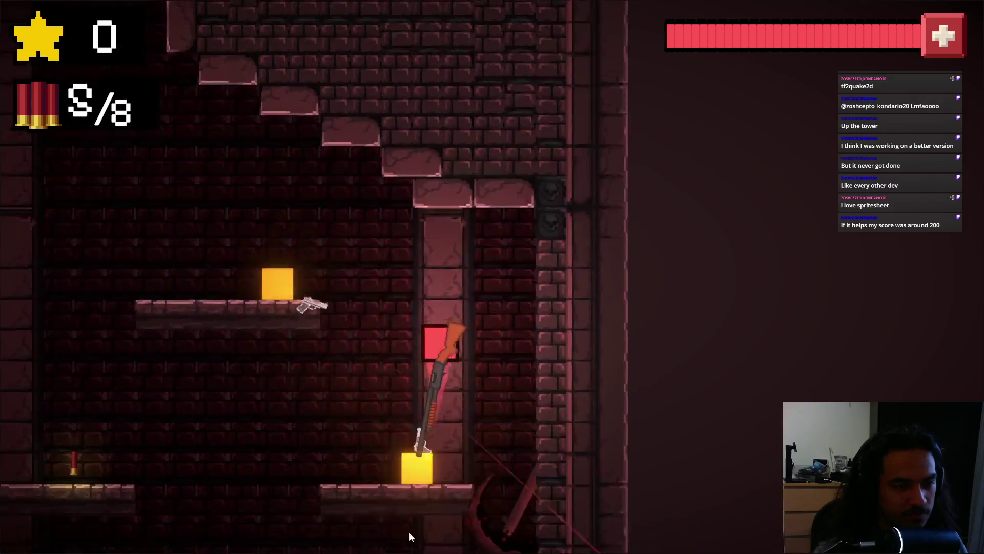
left_click(410, 538)
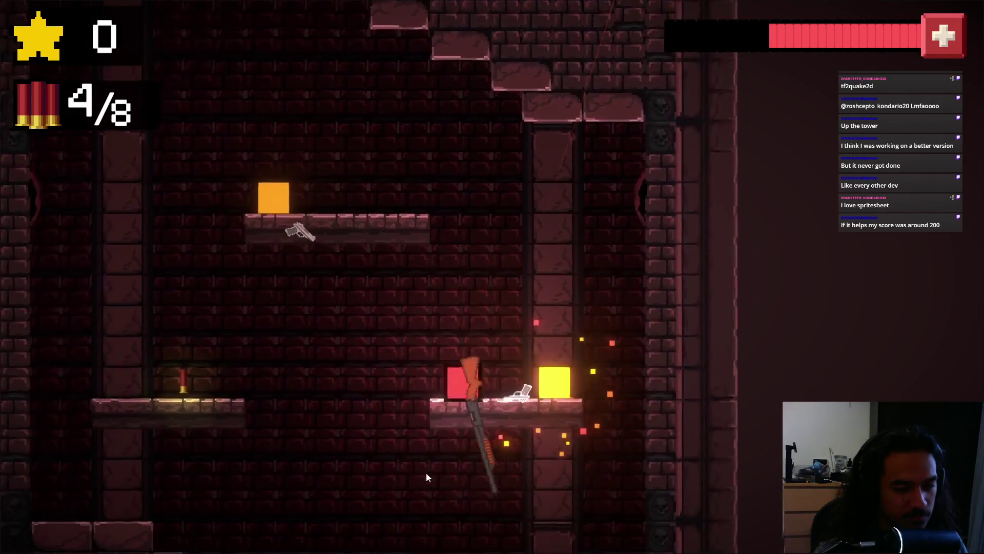
left_click(440, 499)
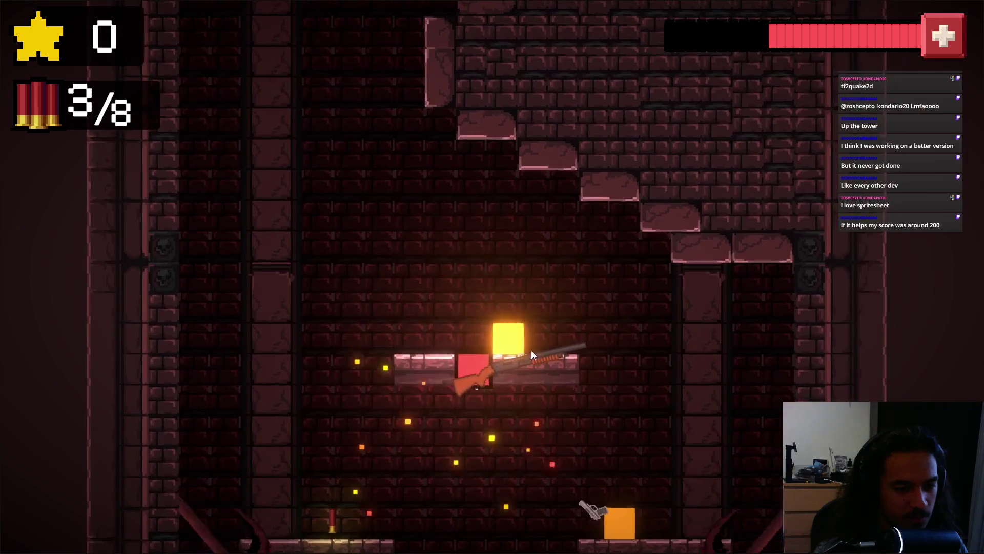
left_click(571, 353)
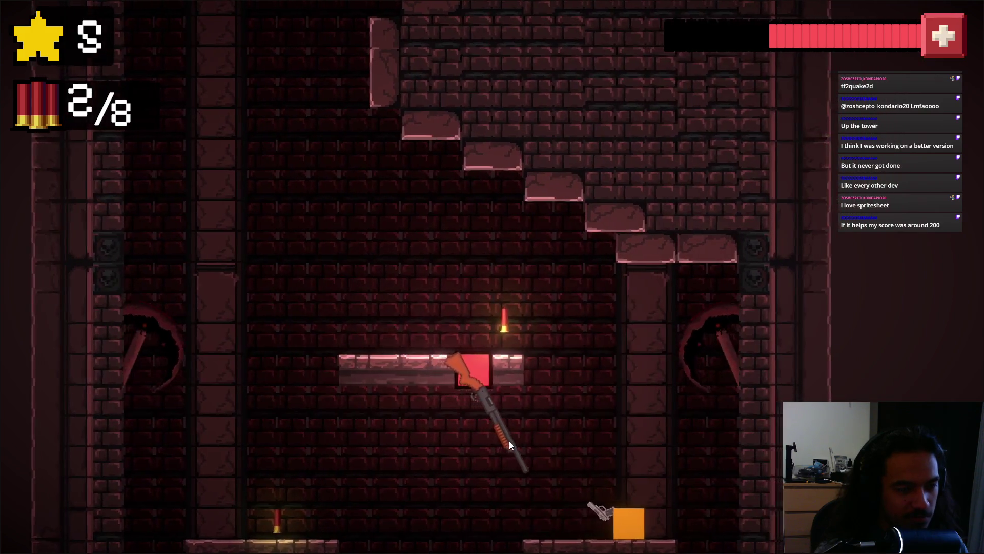
left_click(509, 445)
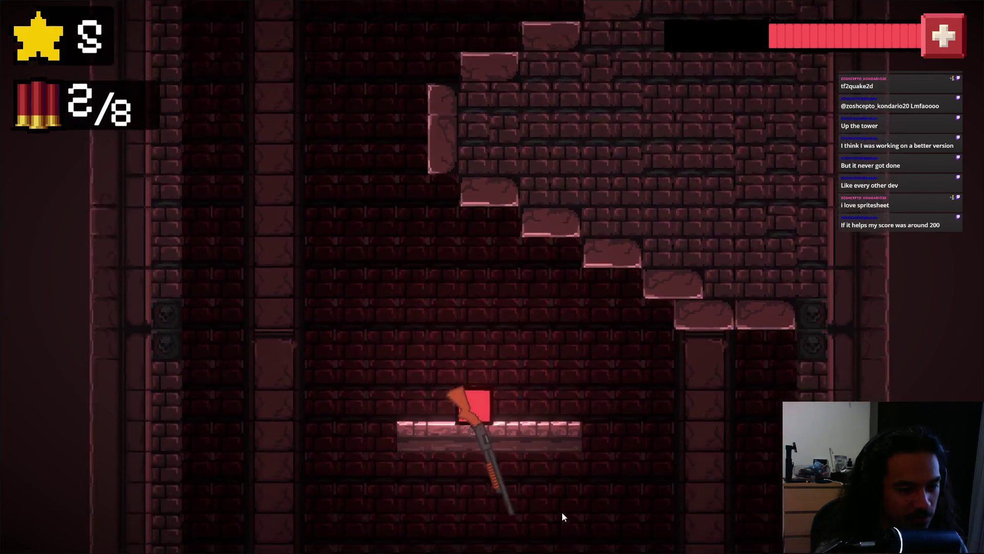
left_click(544, 517)
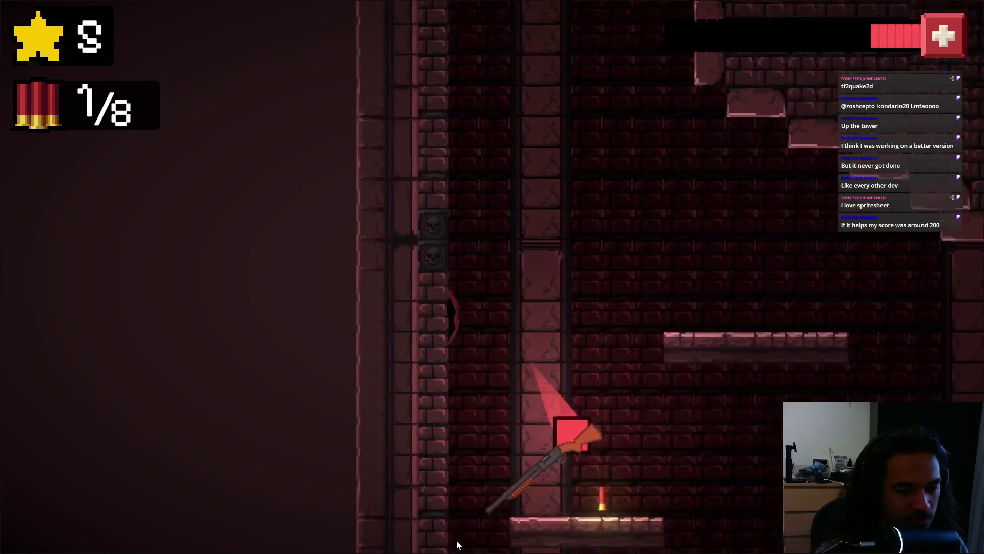
left_click(518, 542)
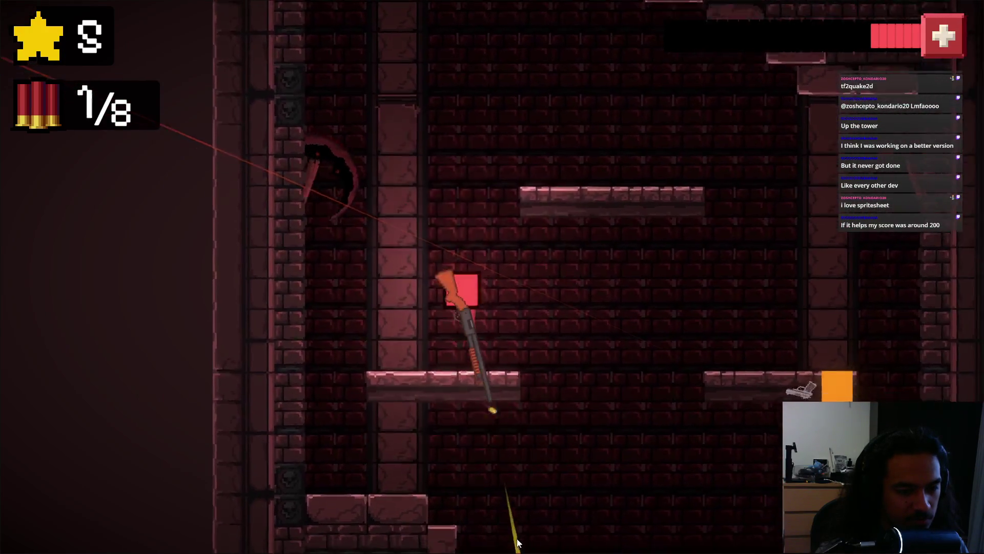
left_click(413, 526)
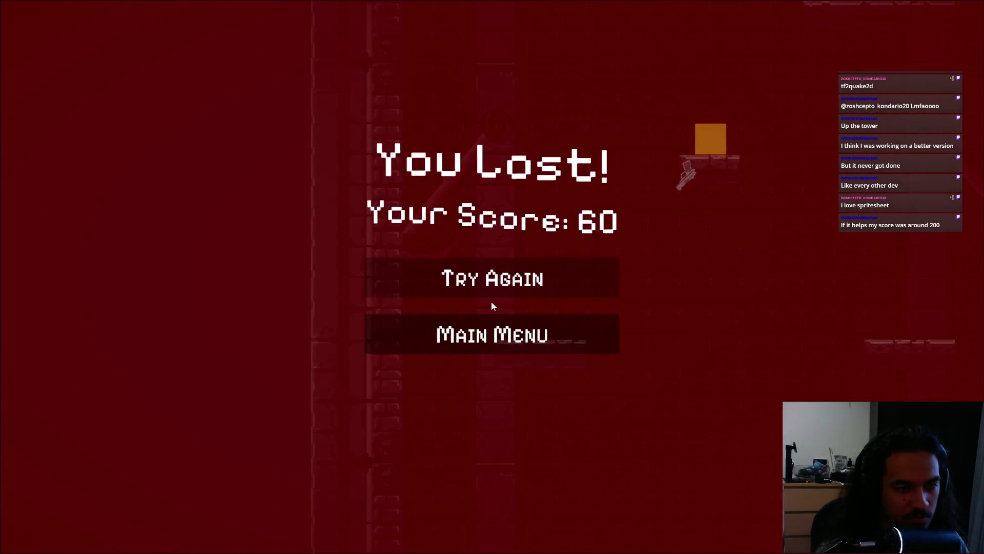
key("alt+Tab")
key("alt+Tab")
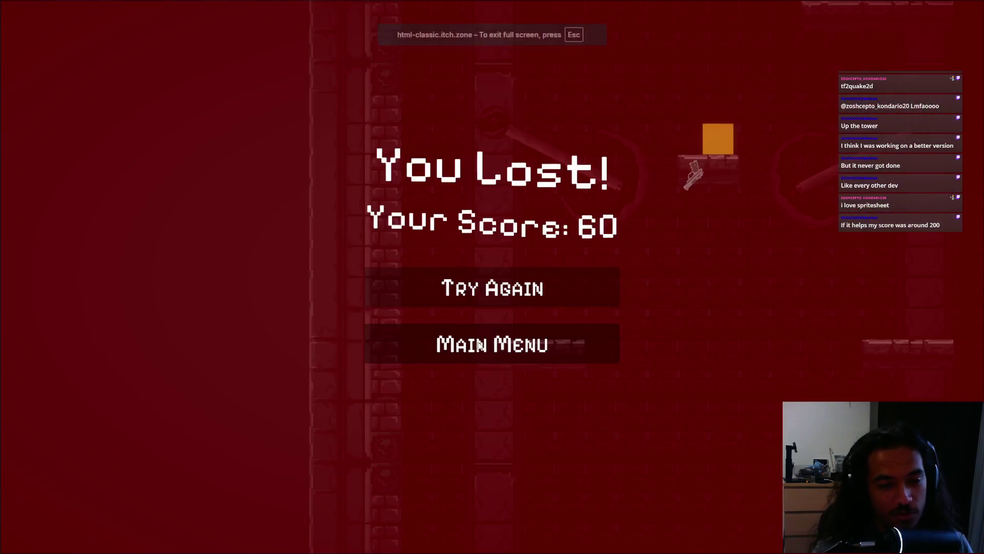
Return the game to its main menu, exit full screen, and switch back to Godot.
left_click(483, 349)
key("Escape")
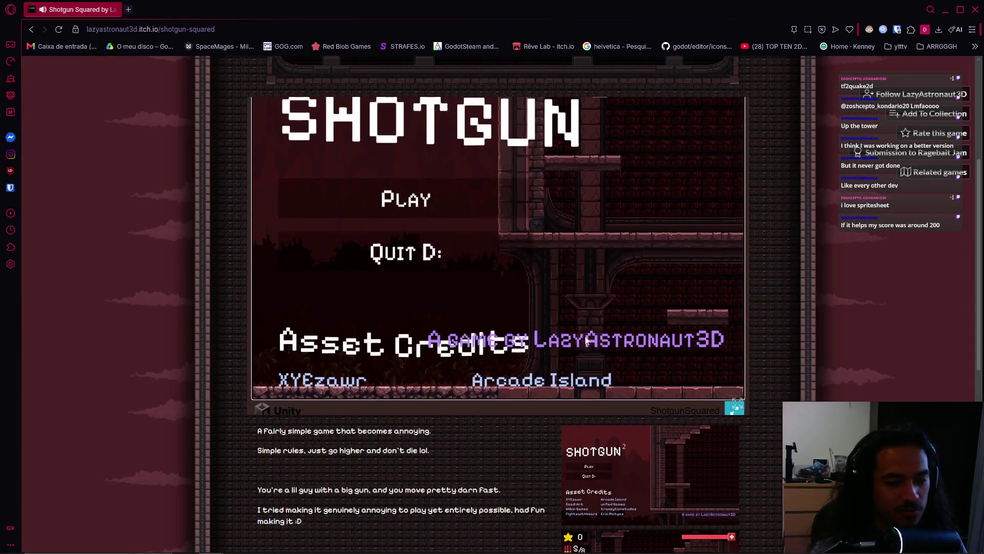
key("alt+Tab")
key("alt+Tab")
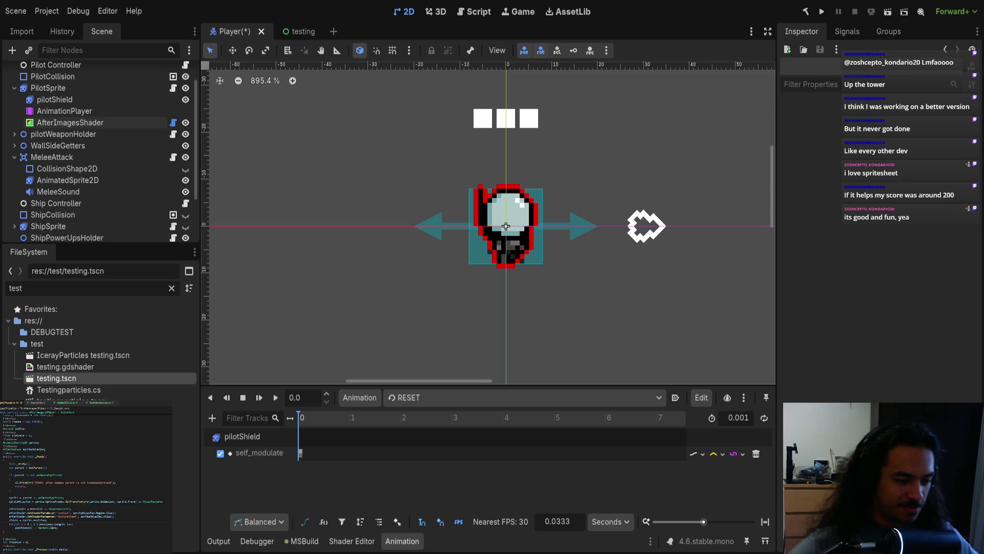
Save the Player scene and inspect the pilot's AfterImagesShader material (Tex Size 18×18, Sheet Size 6×1).
key("ctrl+s")
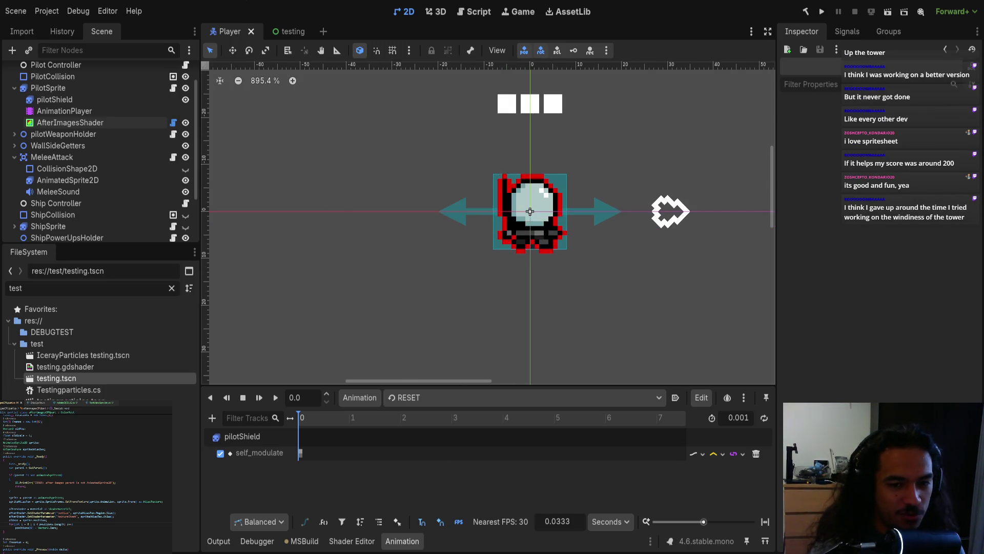
scroll(342, 247, "down", 2)
scroll(504, 262, "down", 2)
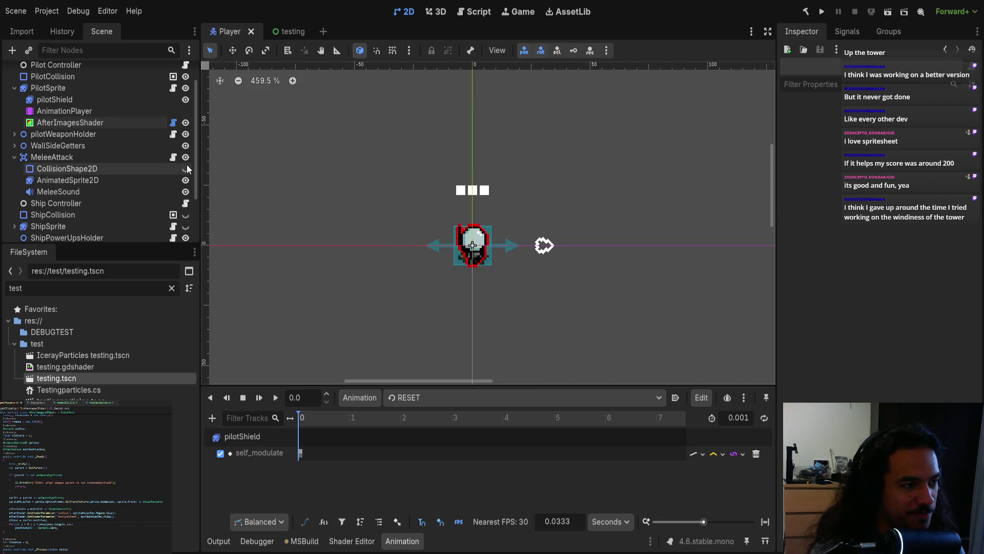
scroll(380, 227, "down", 3)
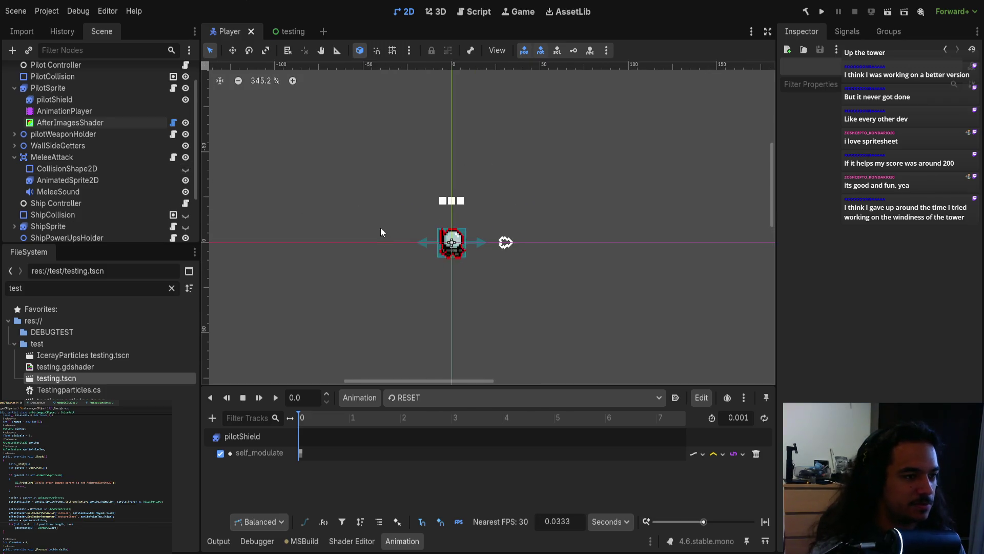
left_click(110, 124)
scroll(119, 134, "down", 3)
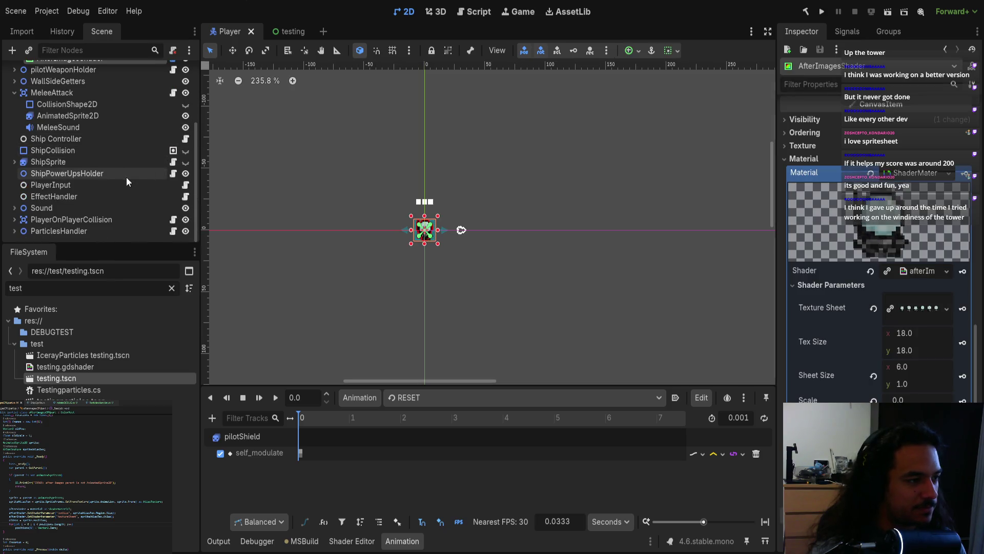
scroll(91, 120, "up", 3)
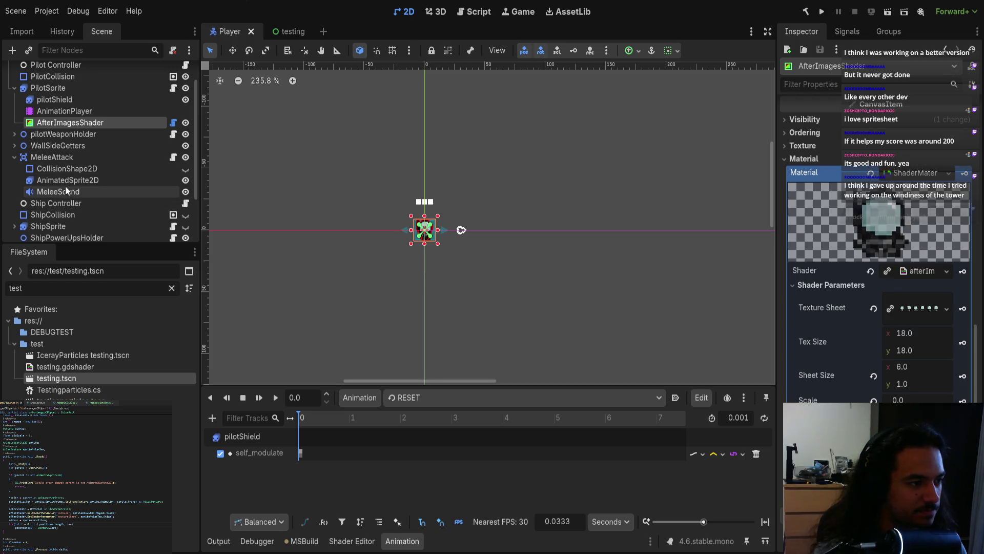
scroll(63, 157, "up", 2)
scroll(48, 150, "down", 3)
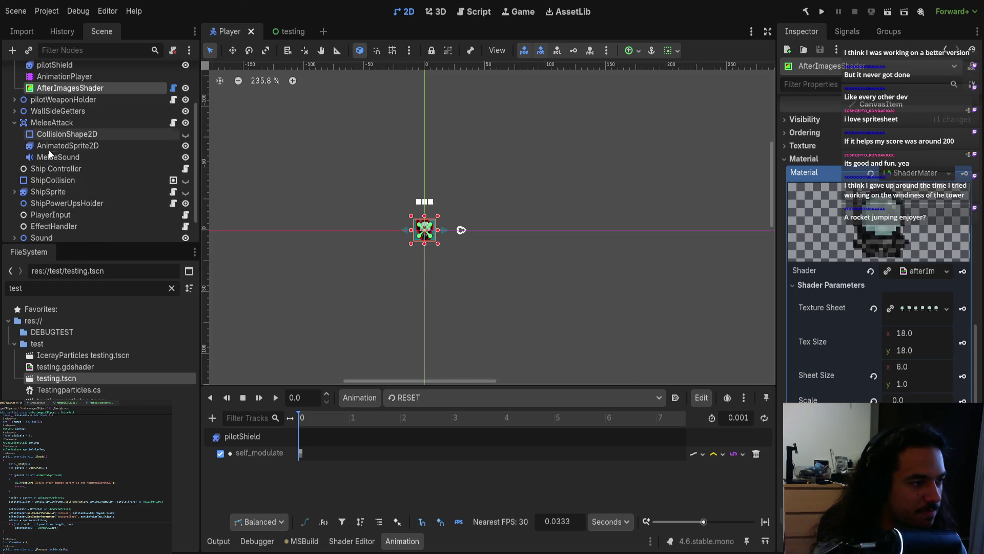
left_click(53, 192)
Select the ship's AfterImagesShader node and review its Layout and Visibility properties.
left_click(66, 226)
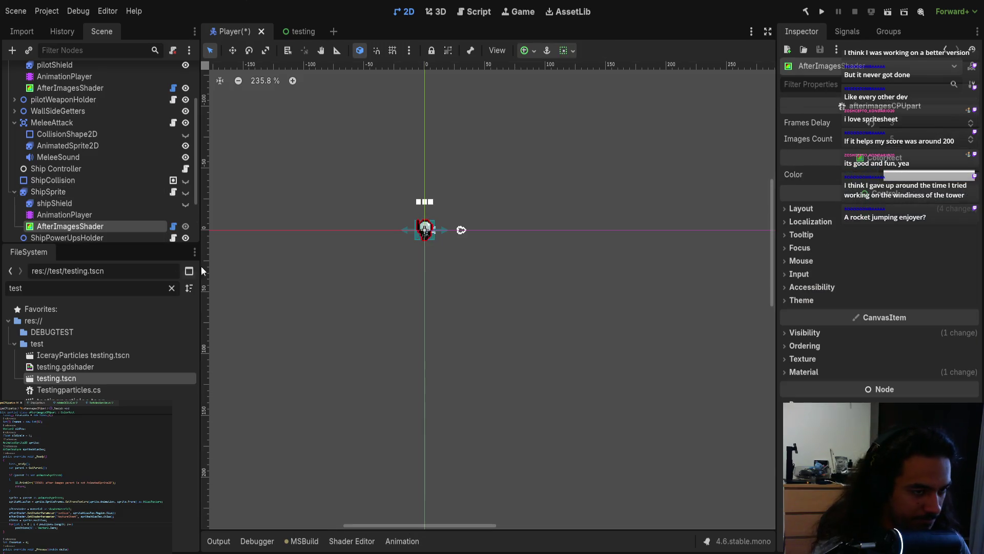
scroll(356, 256, "up", 5)
scroll(398, 272, "up", 3)
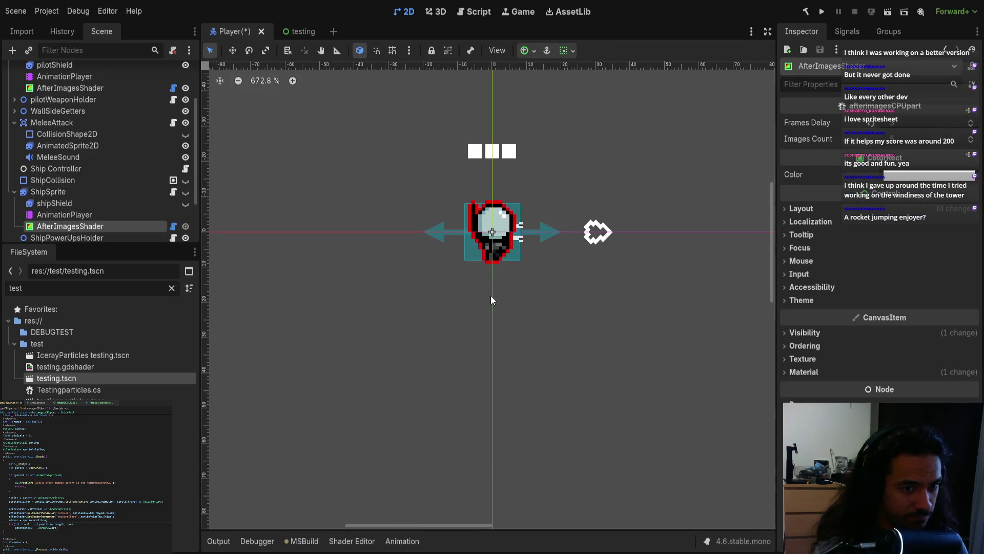
left_click(829, 209)
left_click(829, 210)
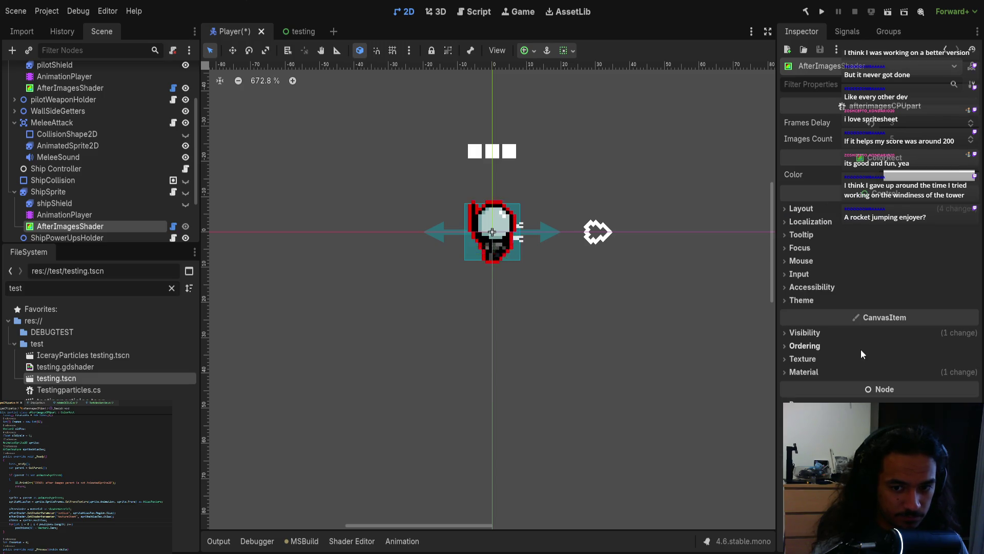
left_click(846, 331)
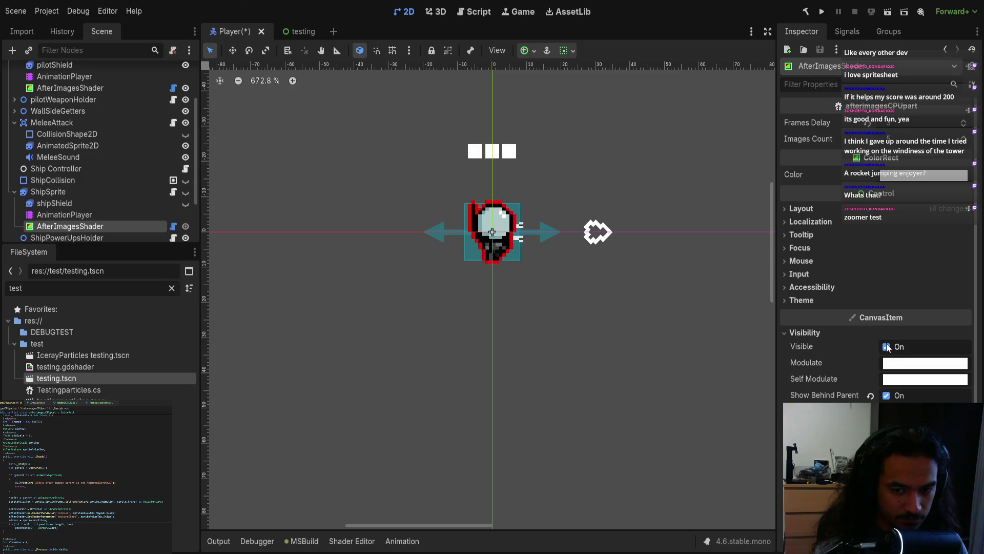
Set the ship shader's Sheet Size x to 1, keeping Tex Size 32×32, and save.
scroll(882, 359, "down", 3)
scroll(882, 359, "up", 3)
scroll(877, 308, "down", 3)
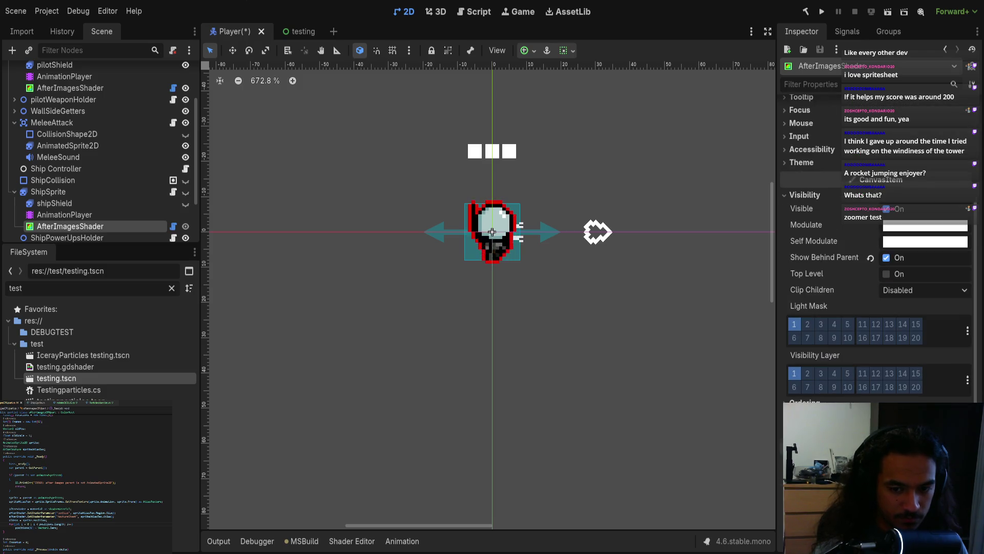
scroll(908, 317, "down", 5)
left_click(905, 322)
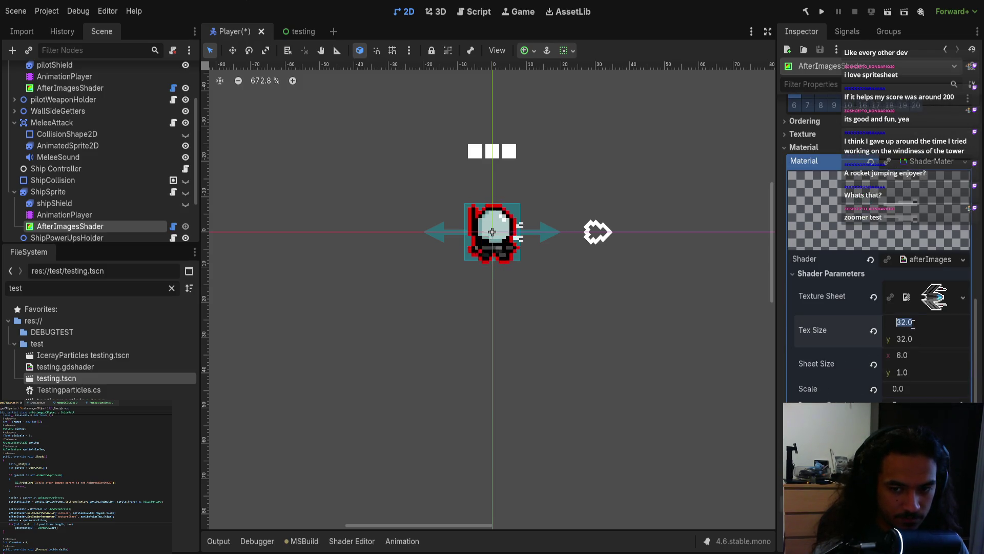
left_click(913, 355)
type("1")
key("Return")
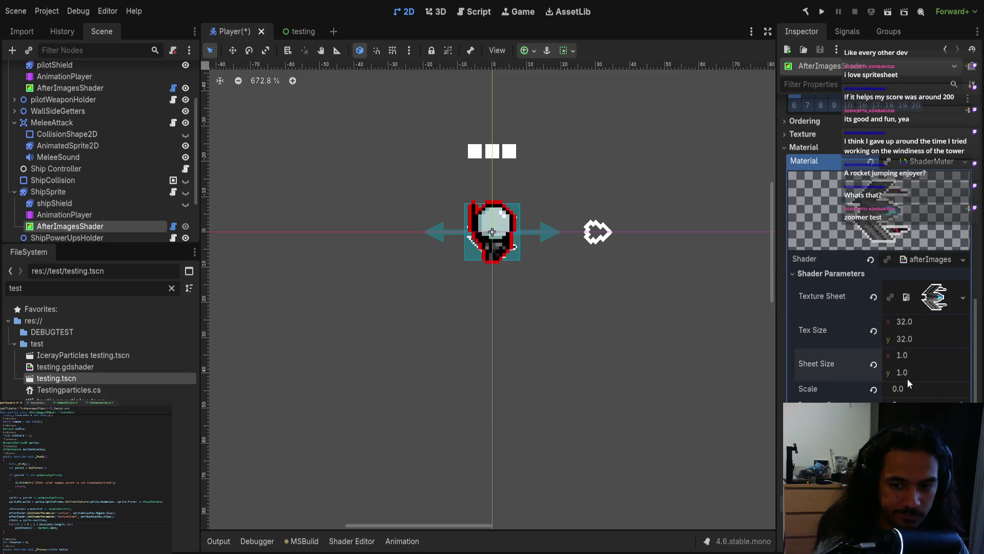
key("ctrl+s")
Close the Player scene, filter the FileSystem by 'player.cs', and open Actors/Player/Player.cs.
left_click(261, 31)
double_click(95, 289)
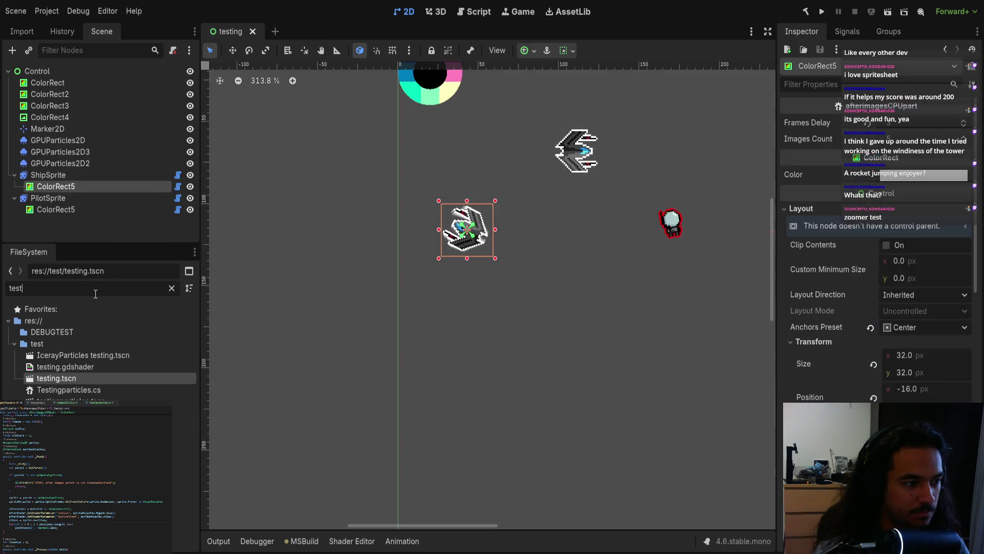
type("player")
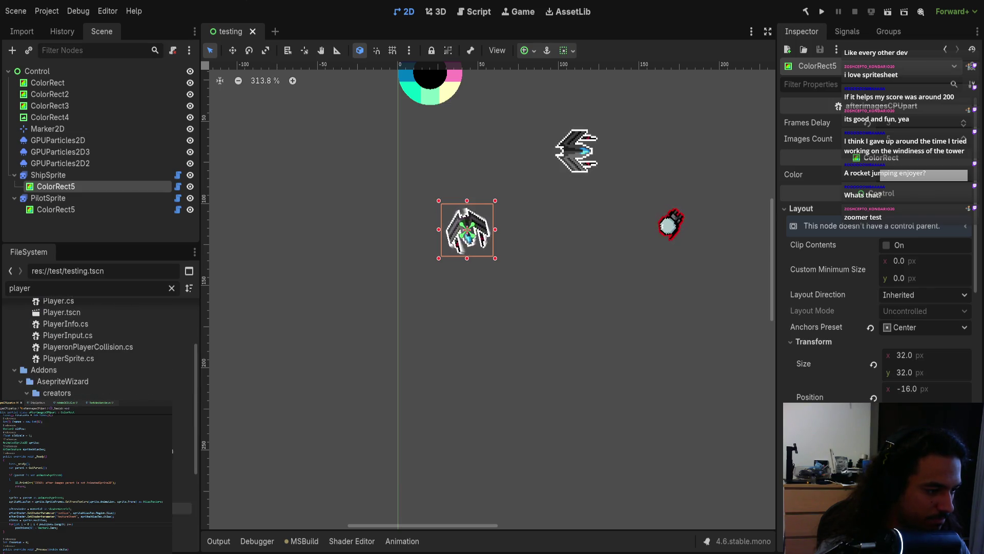
scroll(103, 349, "down", 5)
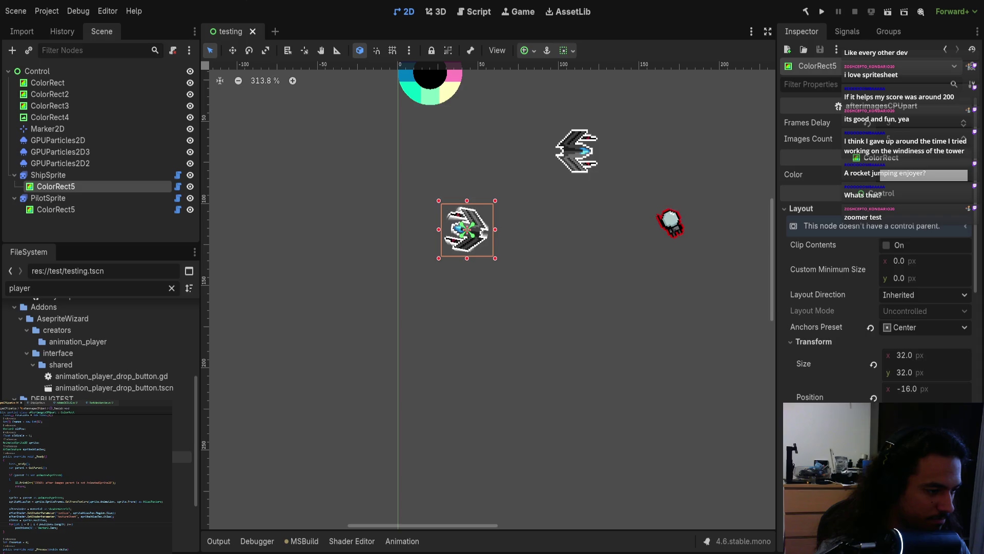
type(".cs")
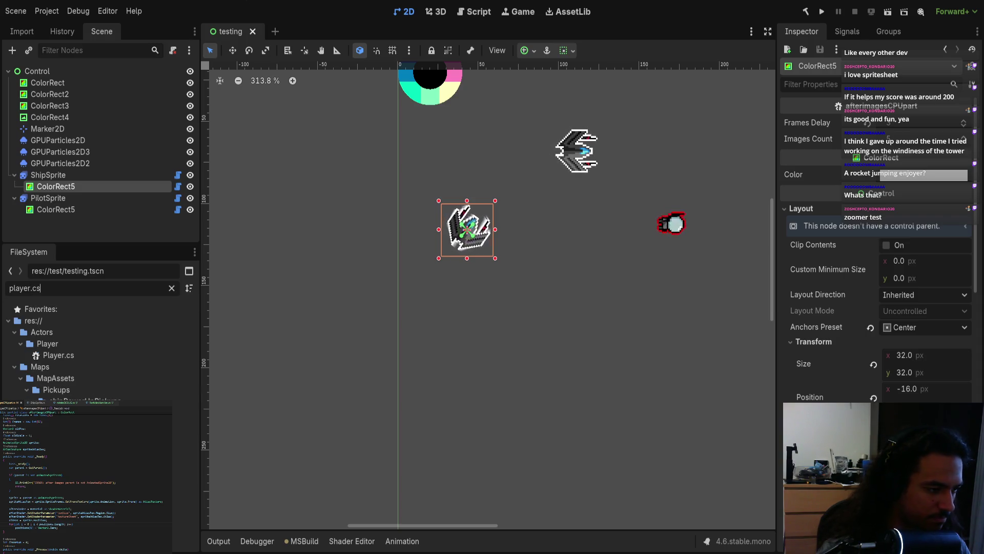
double_click(57, 355)
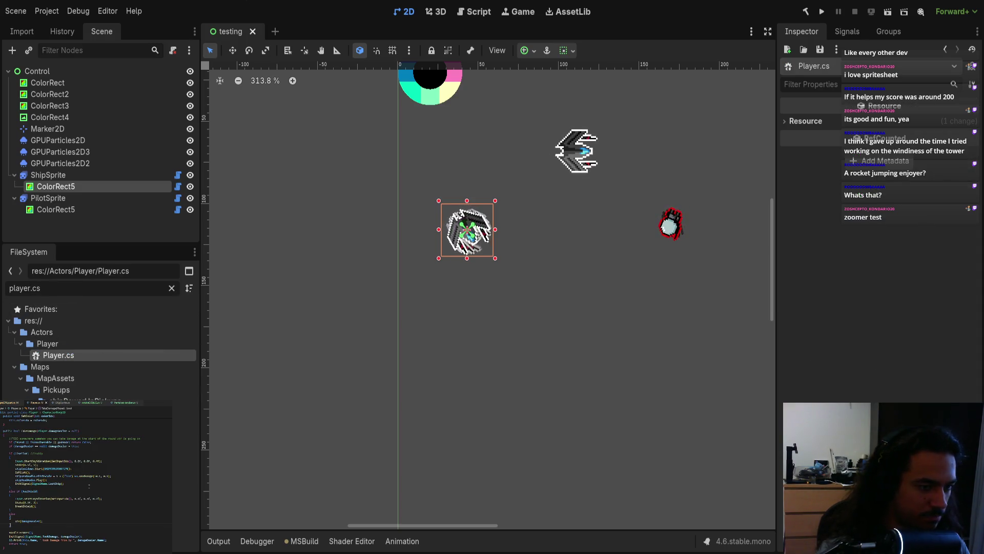
scroll(87, 497, "up", 3)
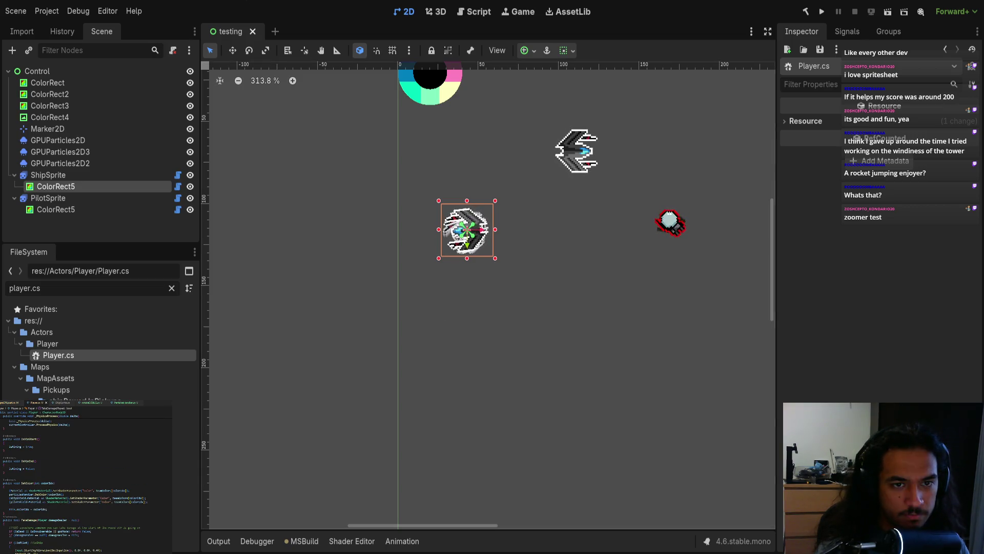
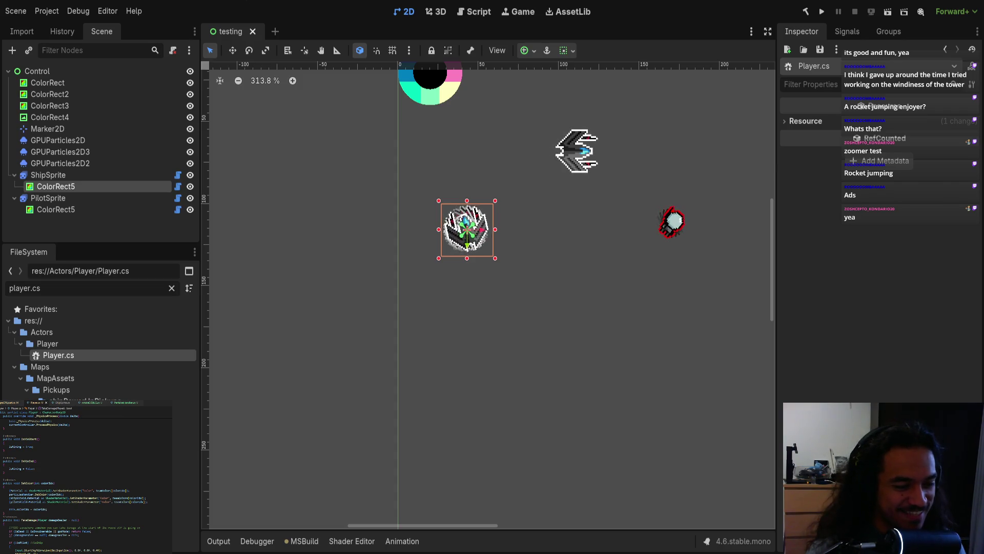
Close the 'testing' scene tab so only an empty scene remains.
scroll(480, 358, "down", 1)
scroll(497, 319, "up", 3)
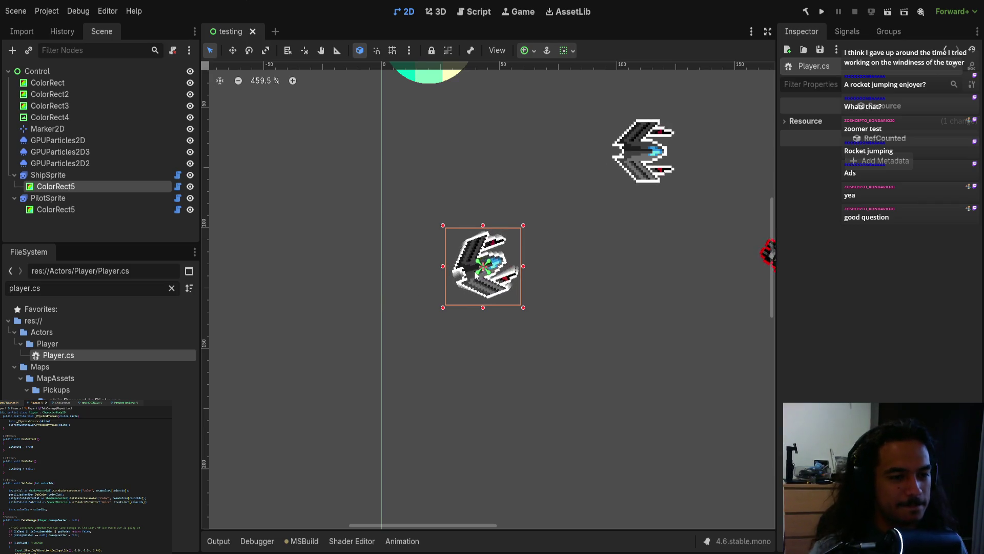
middle_click(232, 25)
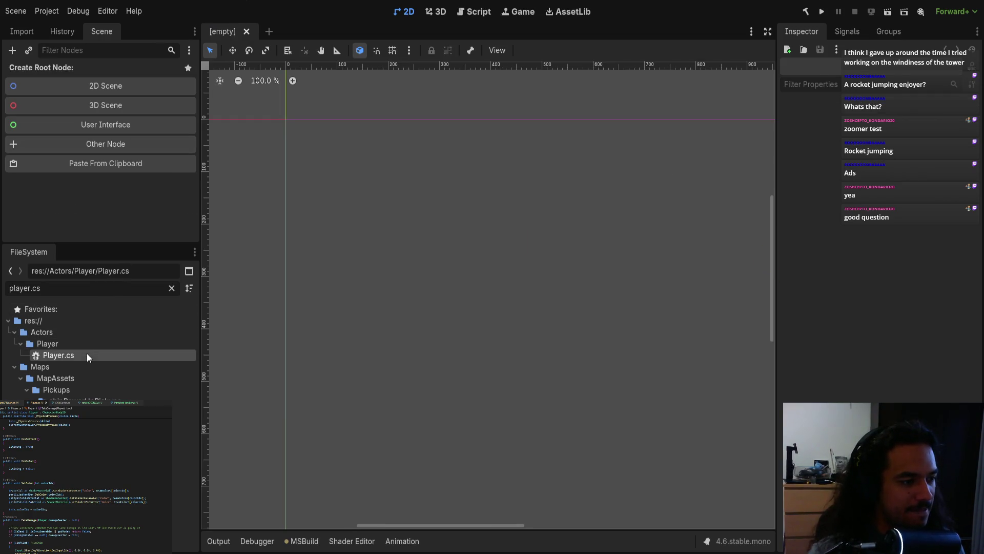
Filter the FileSystem for 'player.ts' and open Player.tscn.
key("BackSpace")
key("BackSpace")
type("ts")
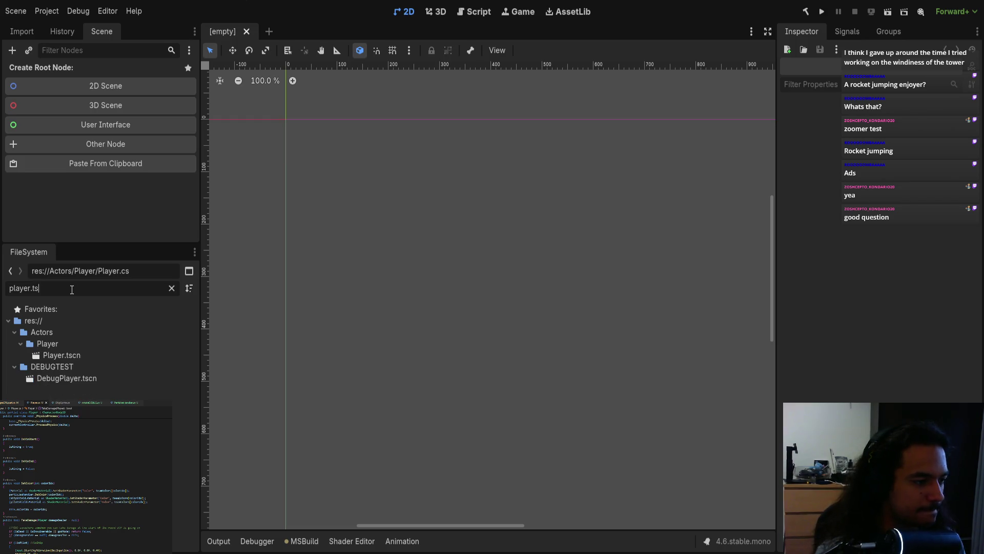
double_click(62, 355)
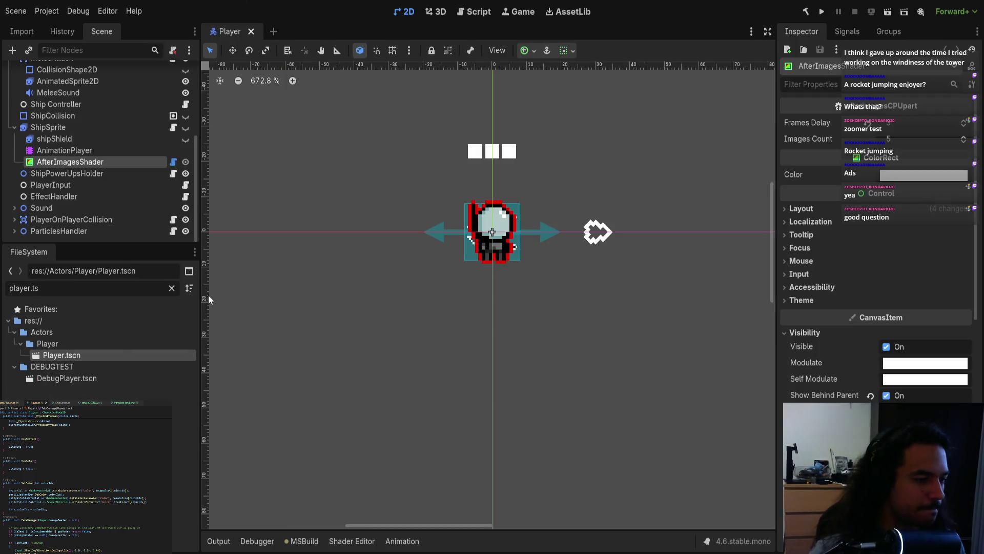
scroll(389, 269, "up", 4)
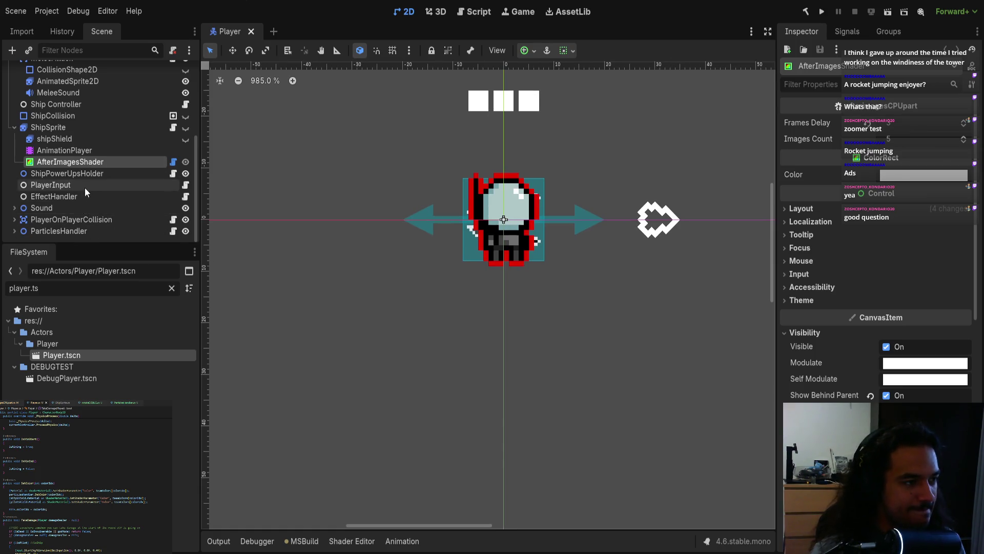
scroll(77, 174, "up", 3)
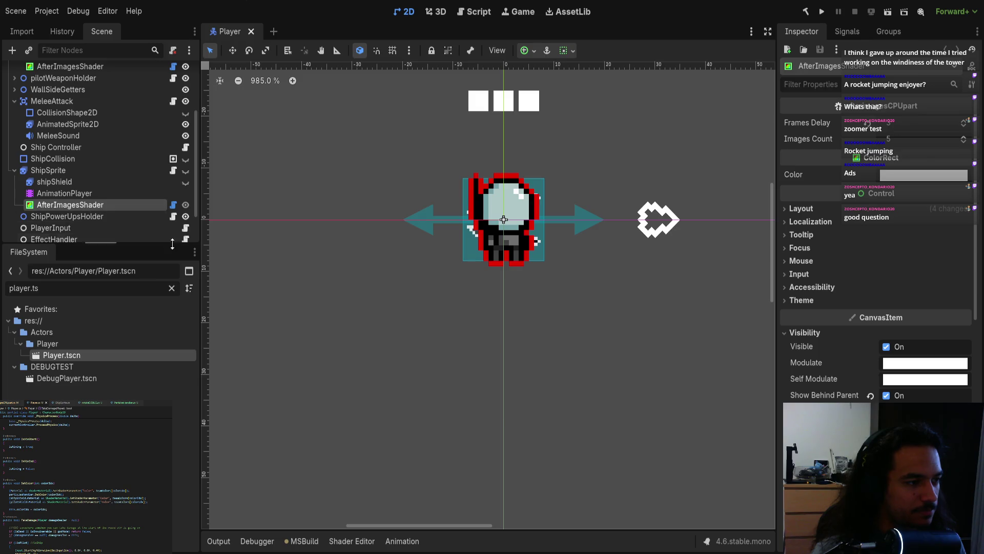
Select the AnimatedSprite2D and pilot AfterImagesShader nodes, then make ShipSprite visible.
key("alt+n")
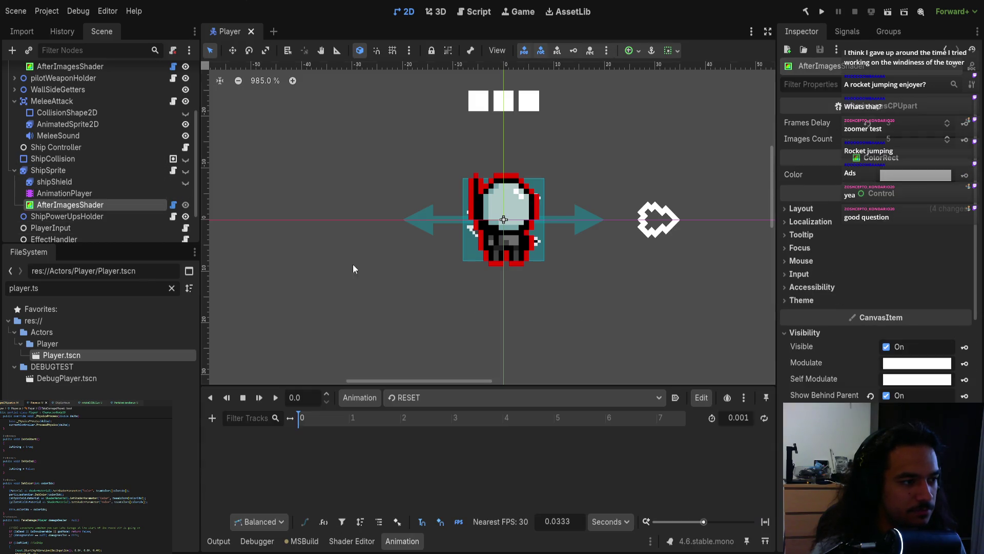
left_click(534, 256)
left_click(475, 238)
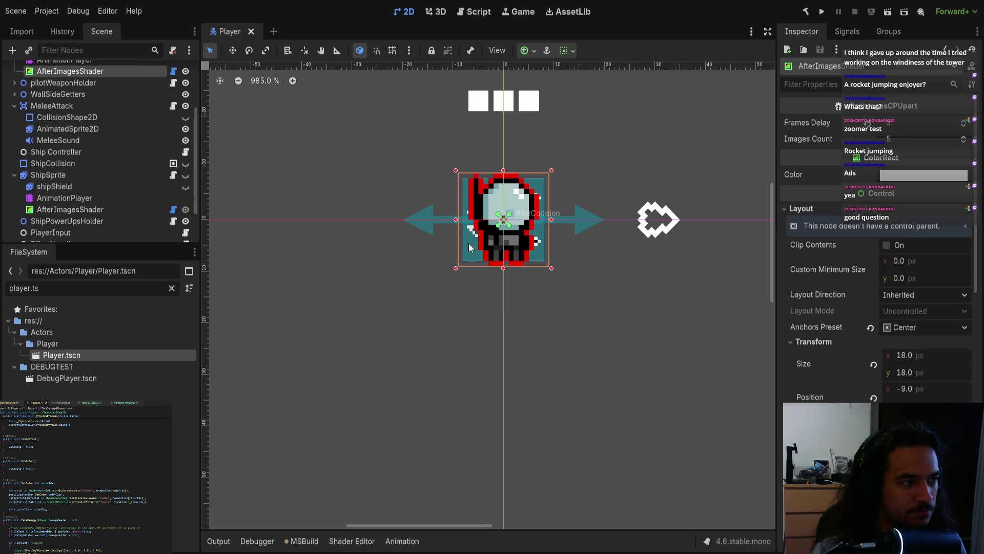
scroll(92, 225, "down", 2)
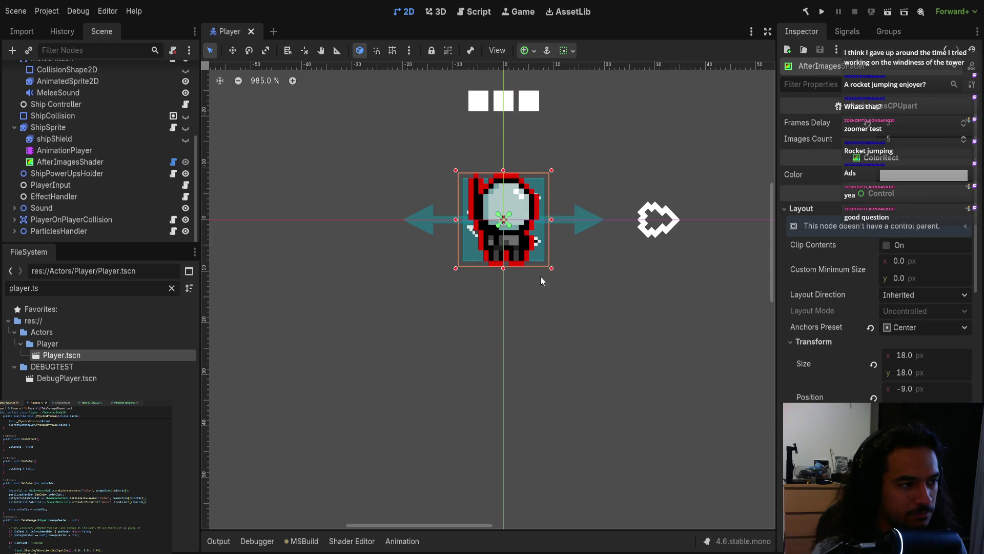
scroll(108, 165, "up", 3)
scroll(102, 185, "down", 3)
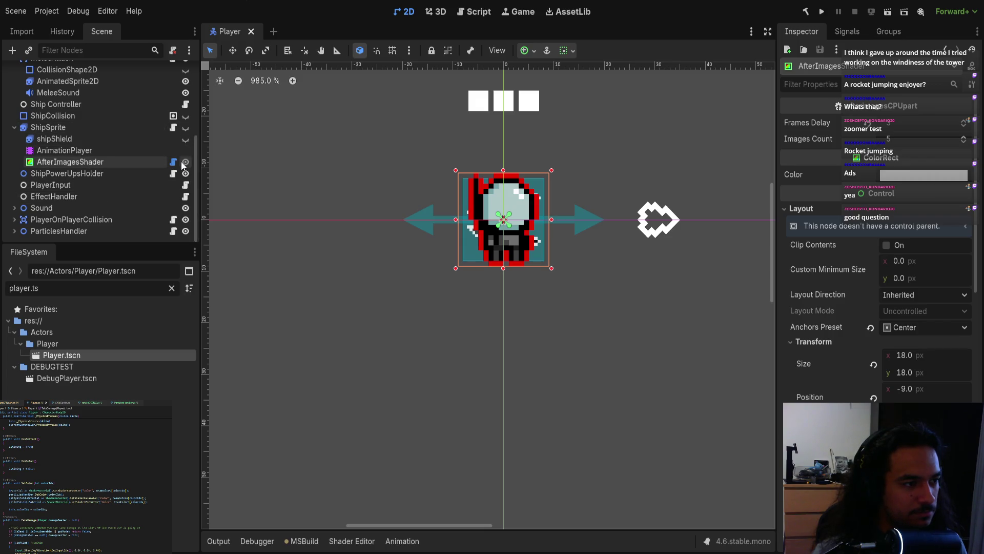
left_click(185, 127)
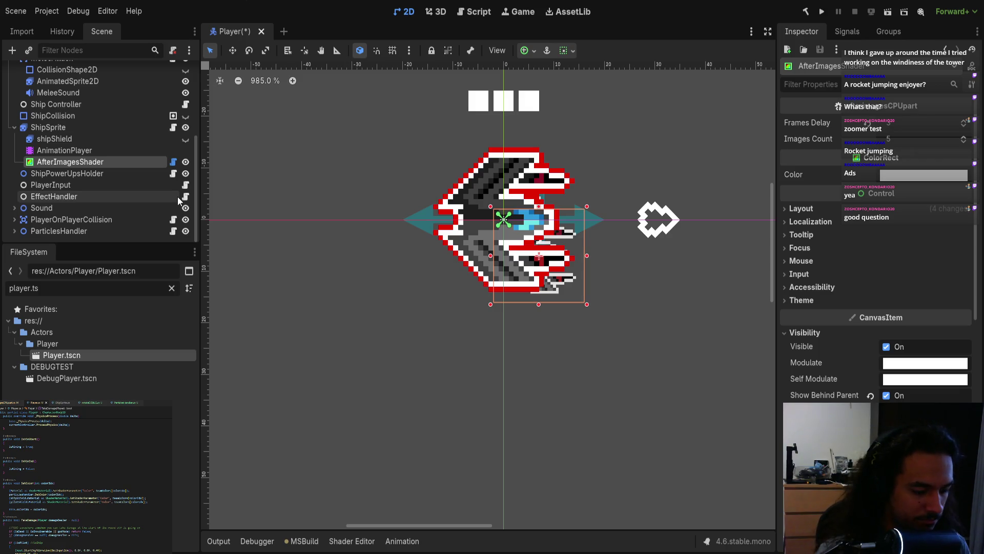
Rename the ship's afterimage node to AfterImagesShaderShip, enlarge it over the ship, and save.
type("Ship")
key("Return")
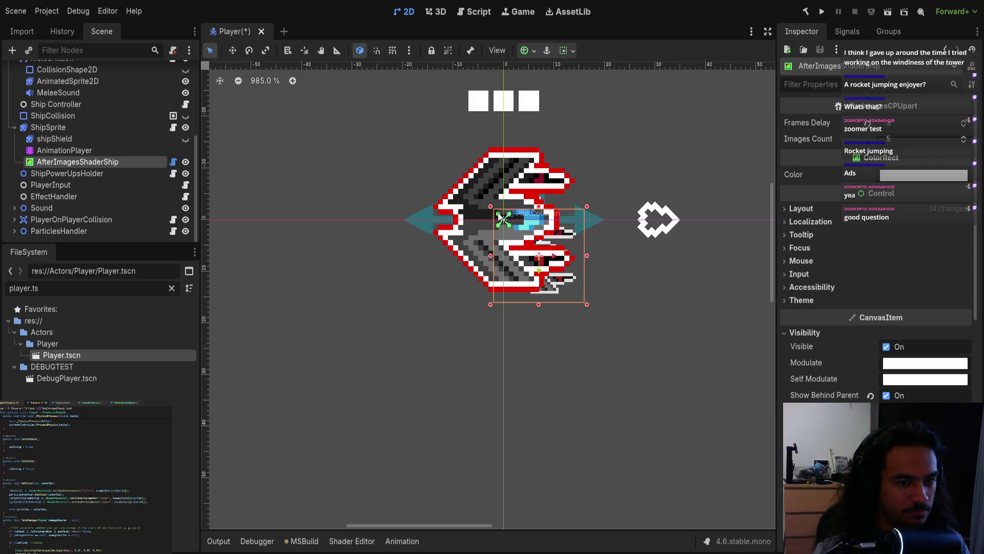
mouse_move(492, 207)
left_mouse_down()
mouse_move(441, 140)
mouse_move(414, 133)
left_mouse_up()
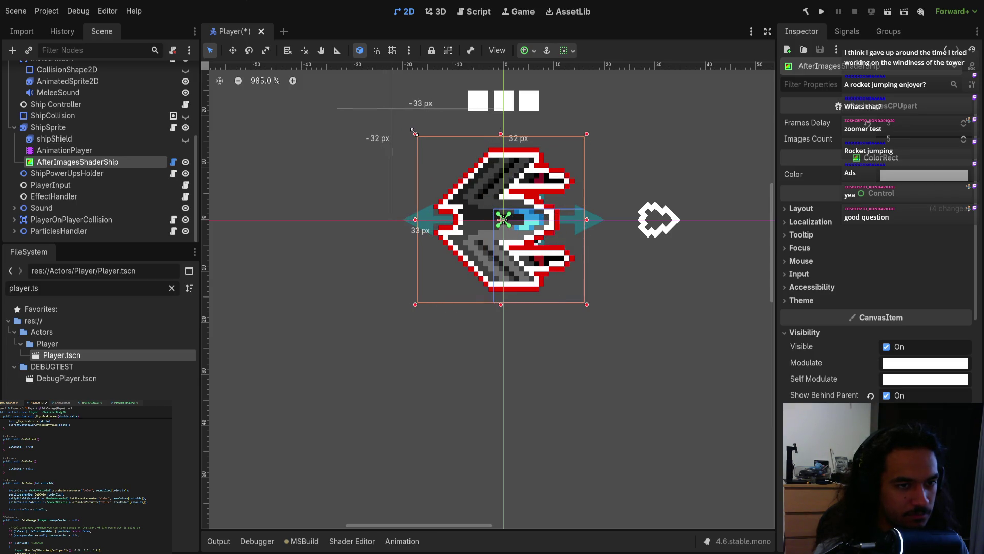
left_click(342, 271)
key("ctrl+s")
Hide ShipSprite again, save the Player scene, and select the pilot's AfterImagesShader.
scroll(407, 324, "down", 4)
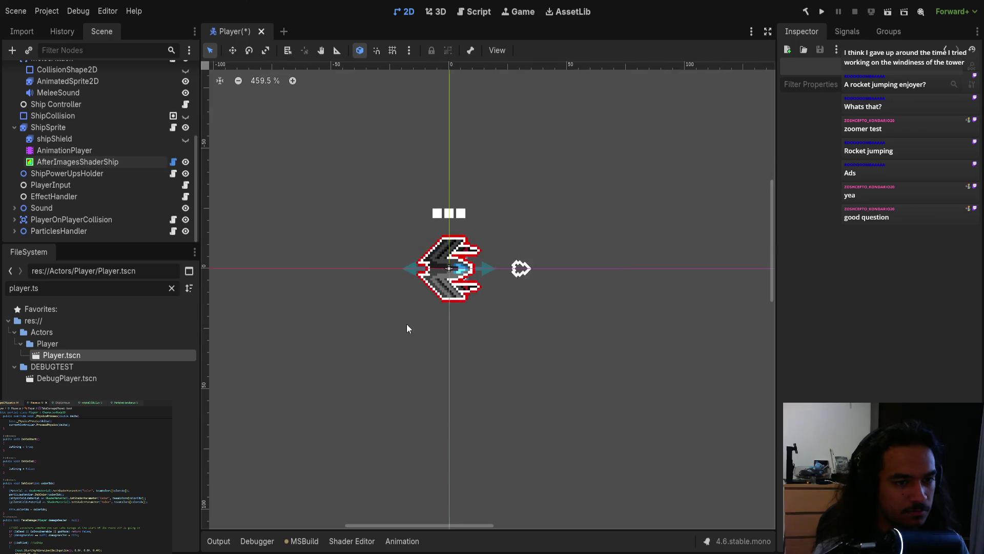
left_click(186, 128)
scroll(403, 305, "down", 3)
key("ctrl+s")
scroll(438, 315, "up", 4)
left_click(491, 255)
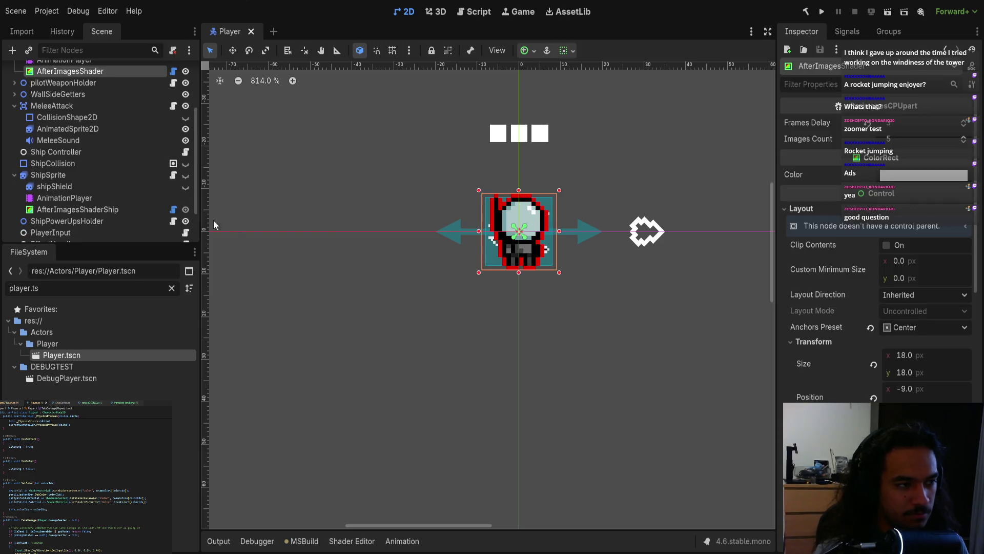
Inspect the AfterImagesShader material settings in the Inspector and save the Player scene.
scroll(411, 288, "down", 2)
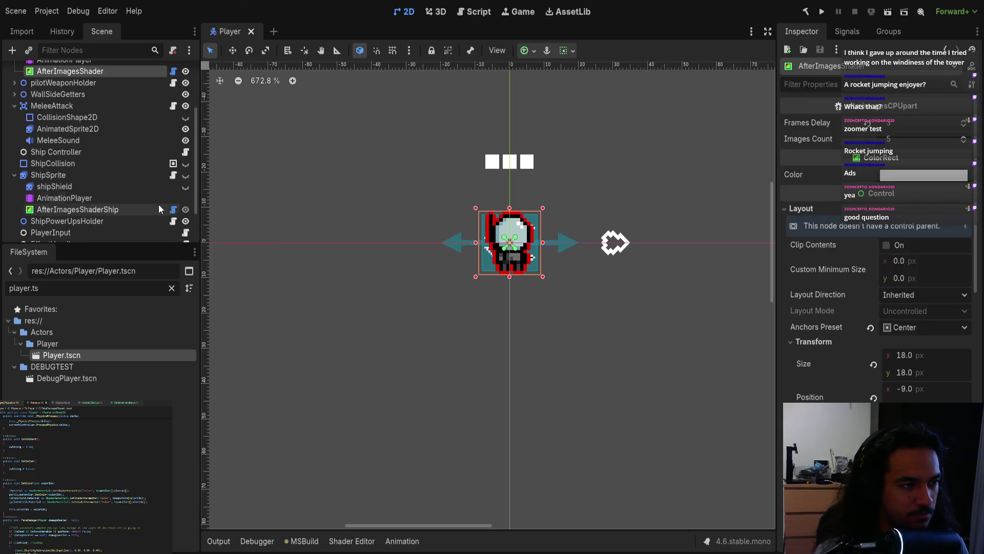
scroll(158, 204, "up", 3)
scroll(928, 361, "down", 8)
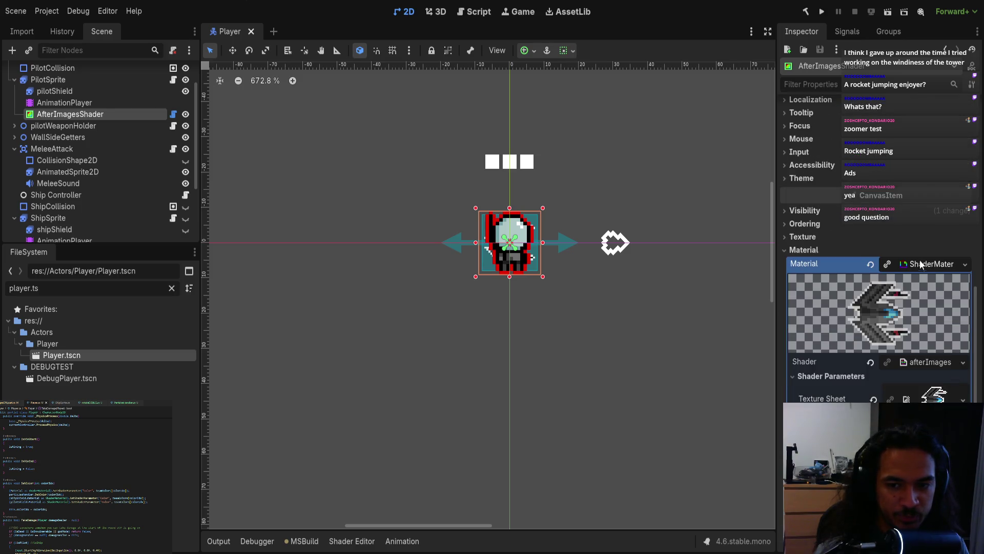
left_click(921, 368)
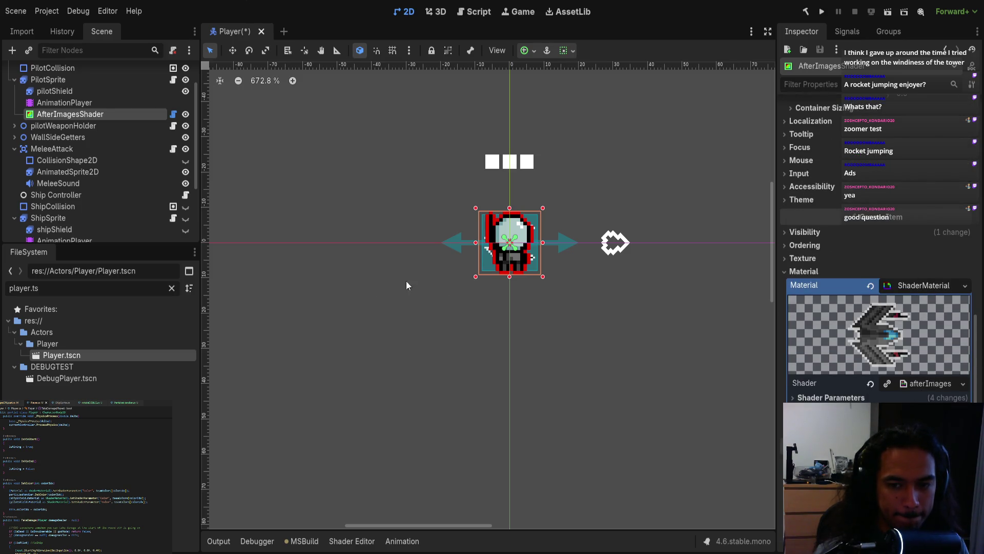
scroll(114, 213, "down", 3)
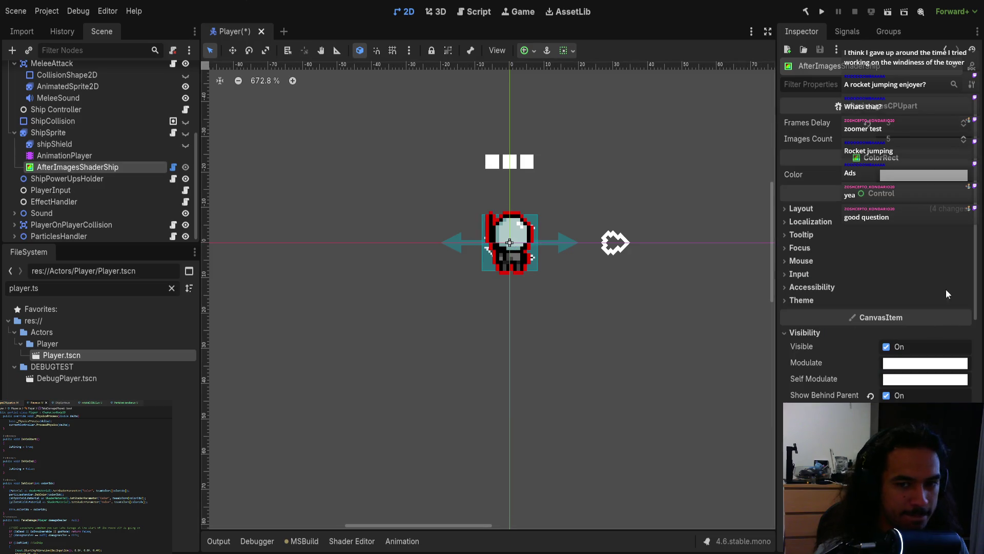
scroll(924, 330, "down", 5)
scroll(925, 297, "up", 5)
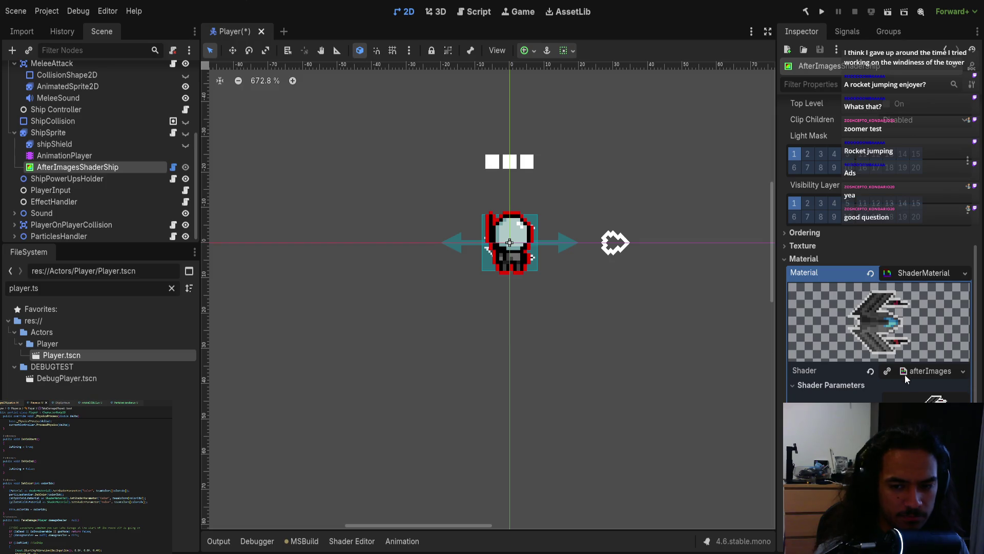
key("ctrl+s")
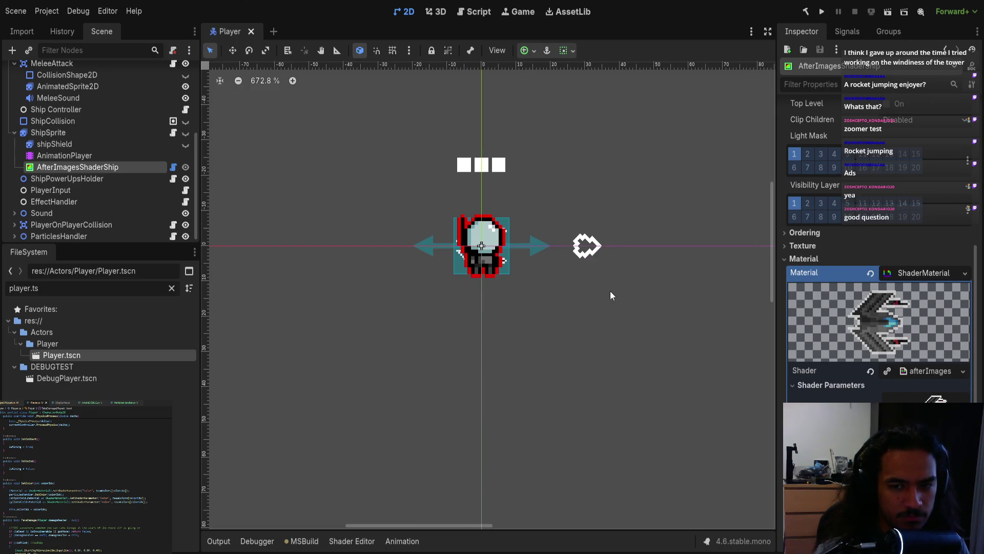
Clear the FileSystem filter and expand res://Actors/Player/ to list its folders.
scroll(610, 291, "up", 2)
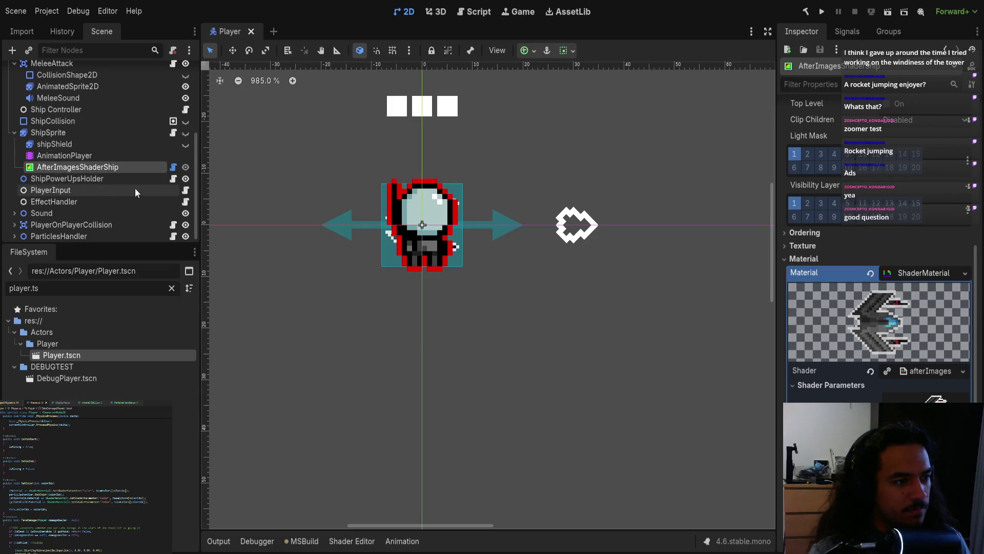
scroll(137, 191, "up", 4)
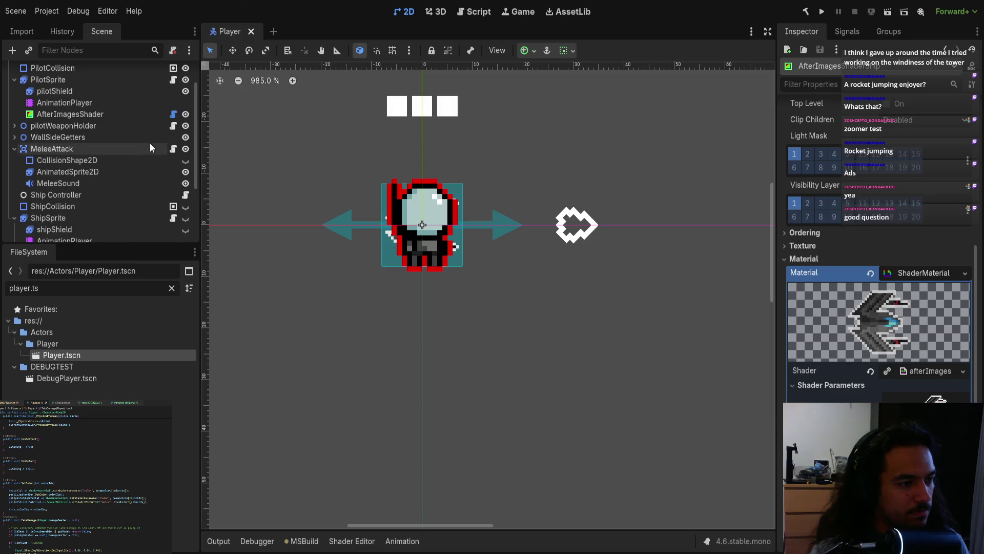
scroll(138, 164, "down", 2)
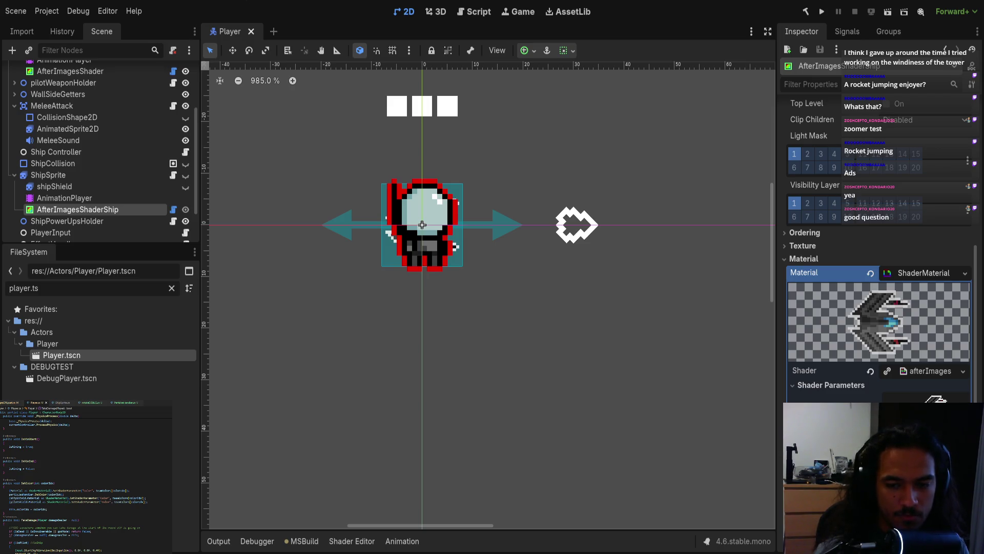
left_click(70, 344)
left_click(172, 288)
scroll(74, 392, "down", 3)
scroll(69, 384, "up", 1)
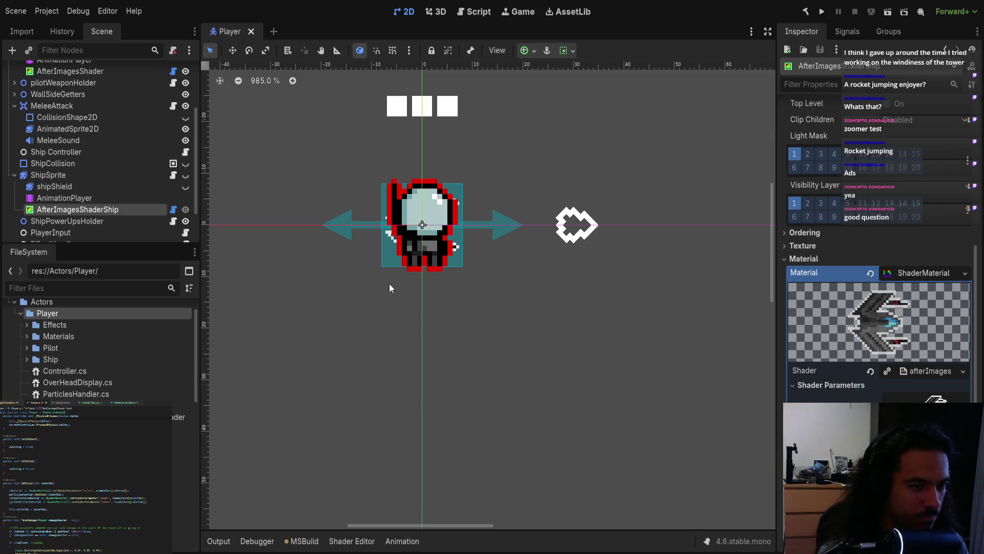
Save the pilot AfterImagesShader's ShaderMaterial as PilotAfterImages.tres in the Materials folder.
left_click(72, 337)
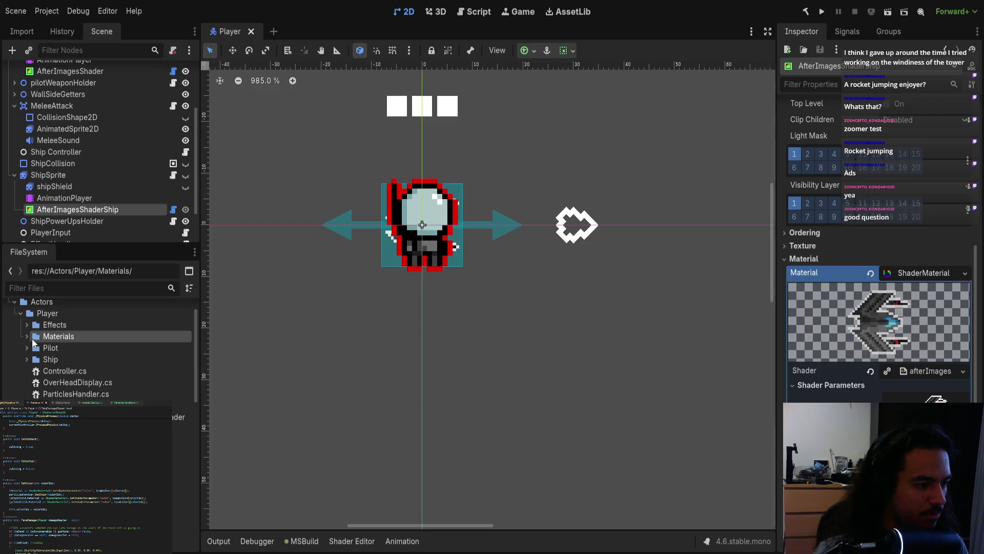
left_click(27, 336)
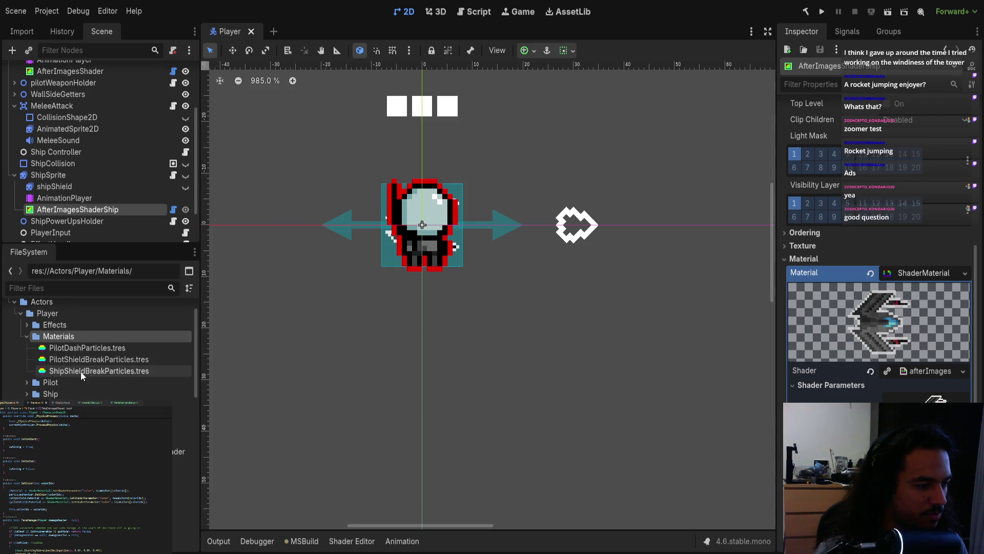
scroll(83, 164, "down", 3)
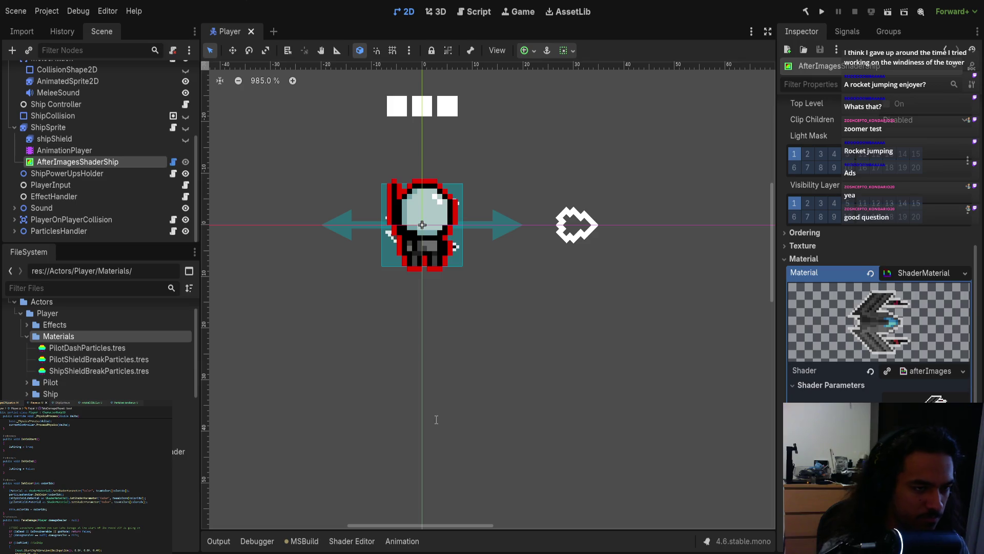
scroll(91, 179, "up", 4)
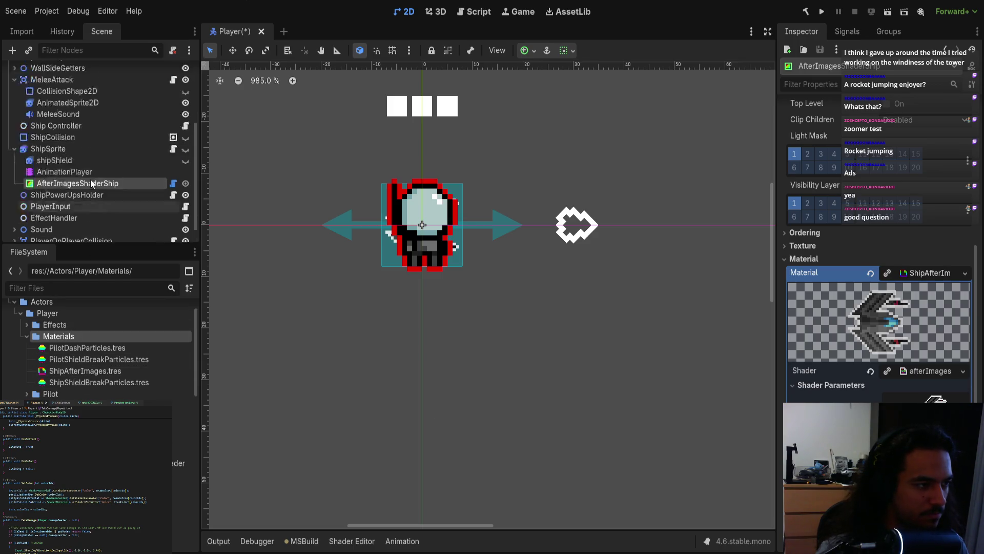
left_click(79, 131)
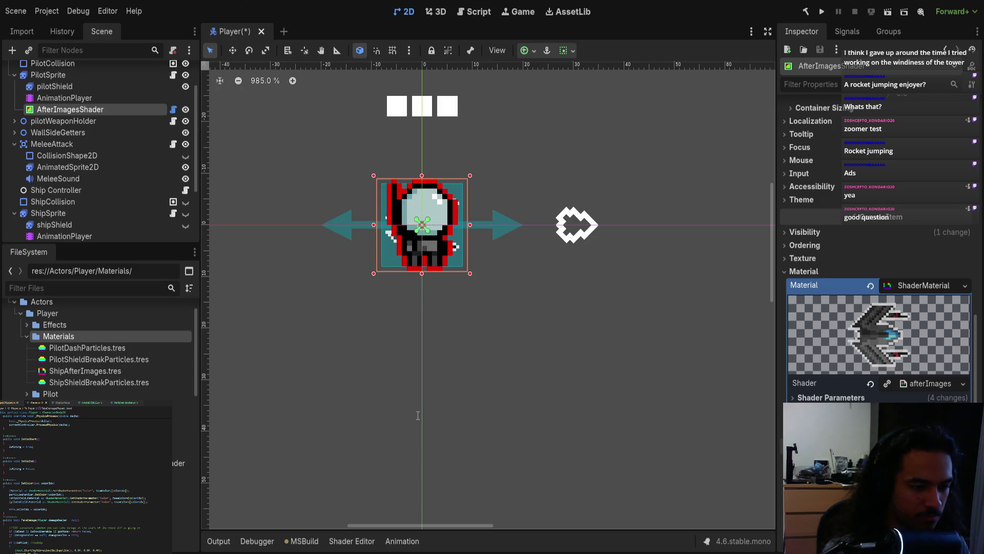
key("Return")
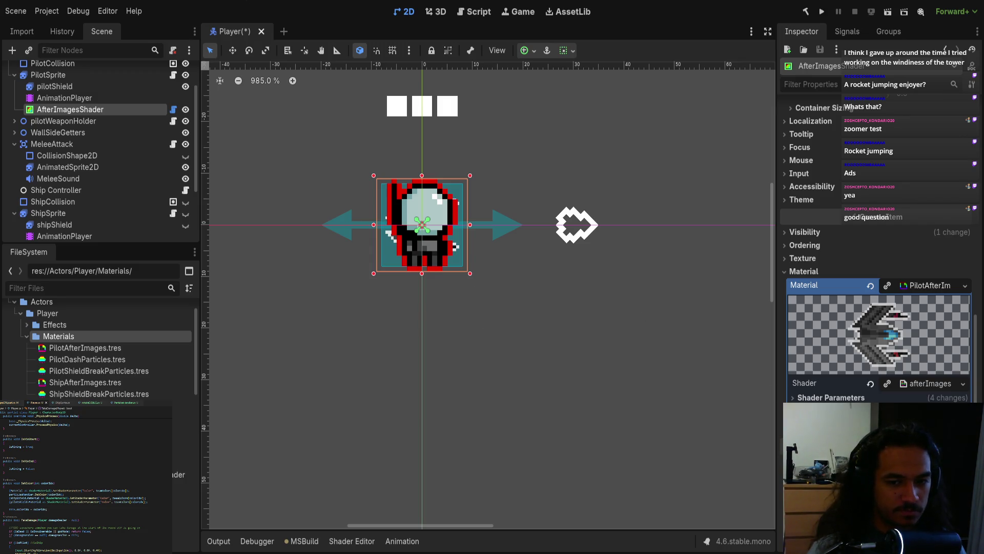
left_click(915, 384)
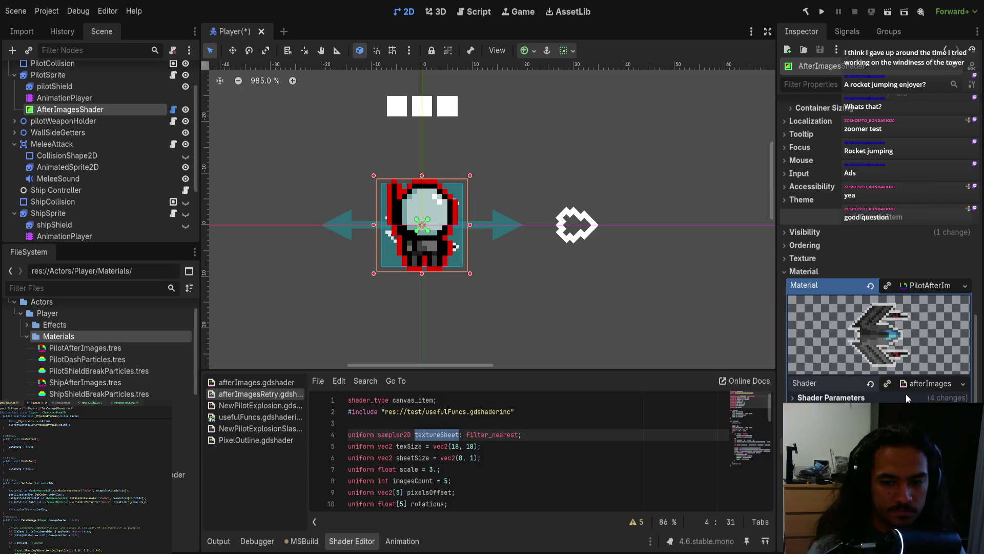
Set the pilot material's Tex Size to 16 × 16 and save the Player scene.
scroll(908, 343, "down", 5)
double_click(905, 277)
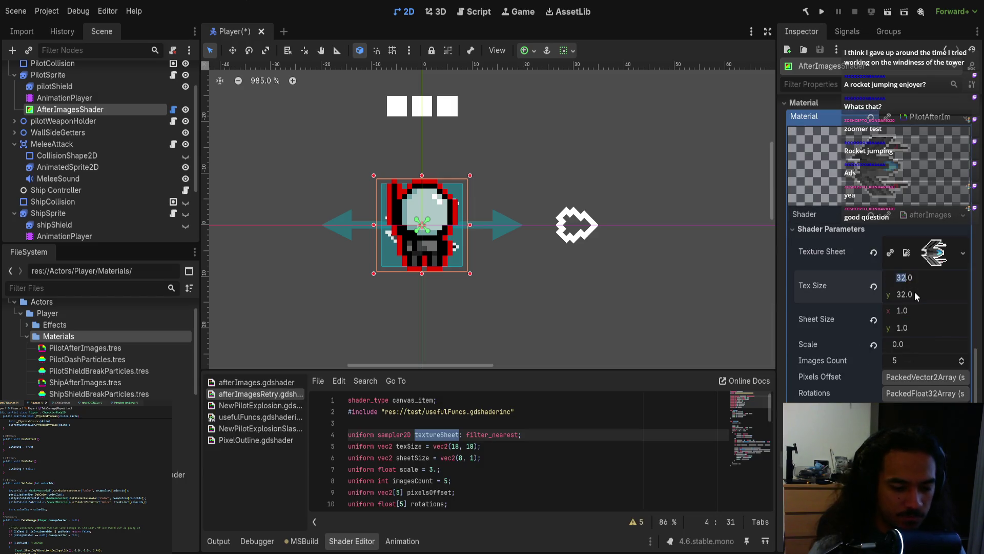
type("16")
double_click(905, 294)
type("16")
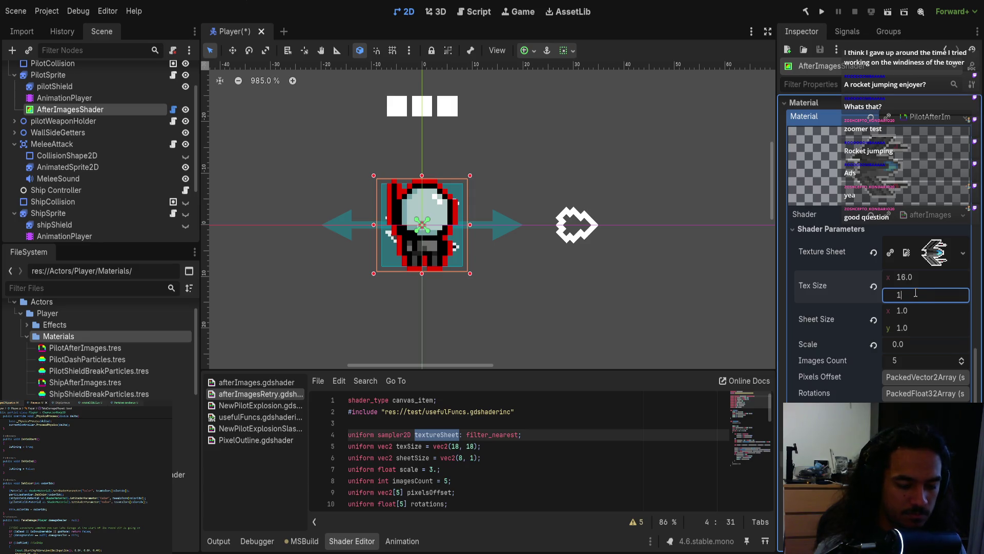
left_click(917, 311)
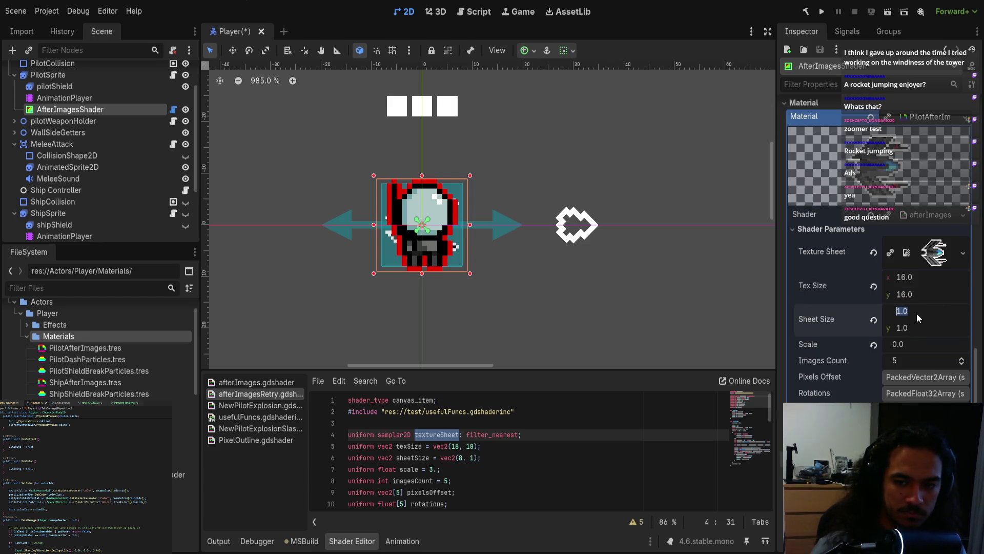
left_click(928, 256)
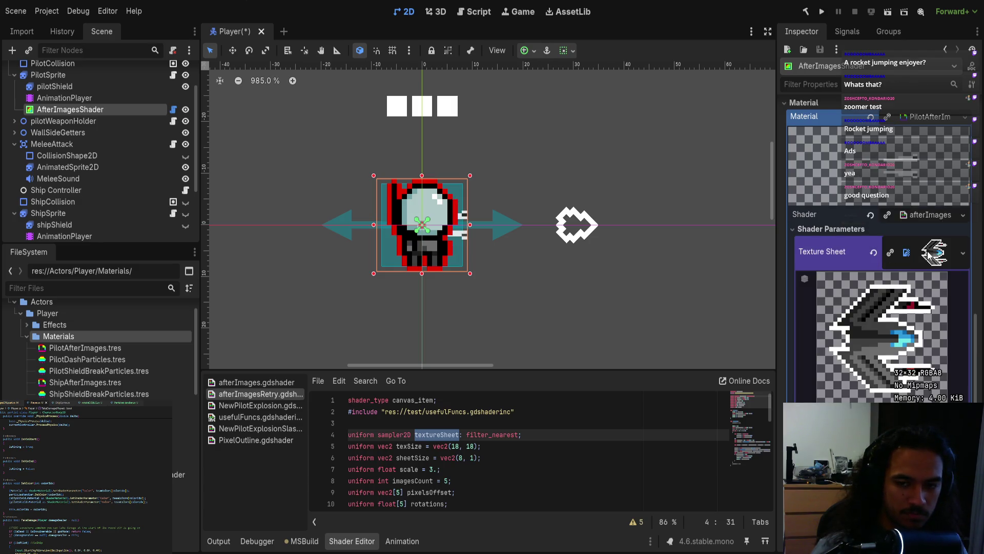
left_click(667, 295)
key("ctrl+s")
Close the Player scene and reopen Player.tscn via a 'Player' FileSystem filter.
left_click(251, 32)
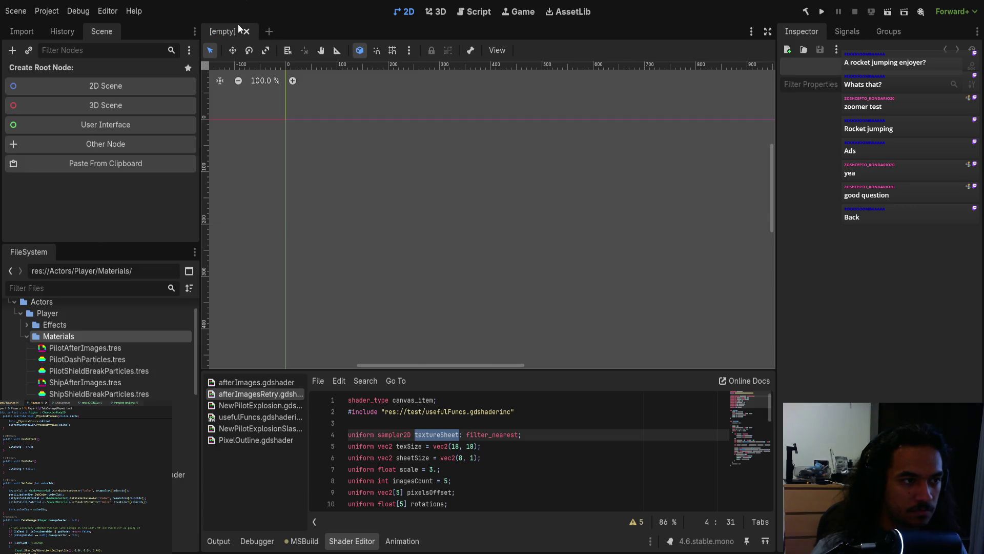
left_click(83, 289)
type("Player")
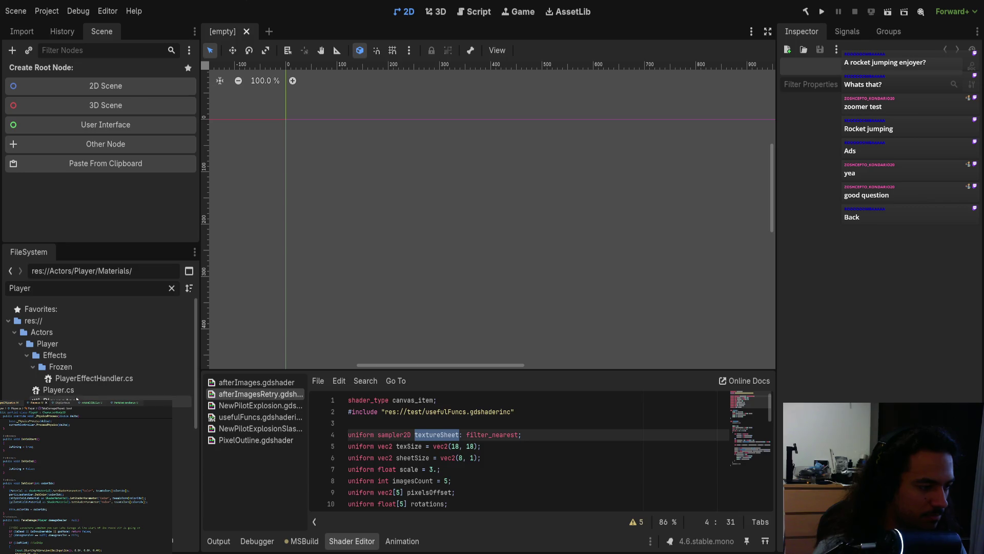
double_click(56, 400)
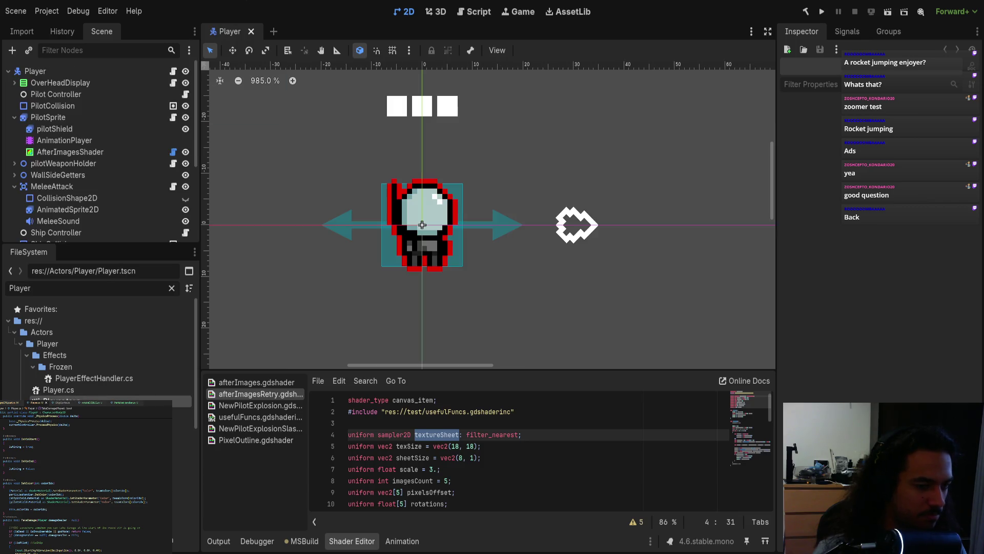
left_click(88, 151)
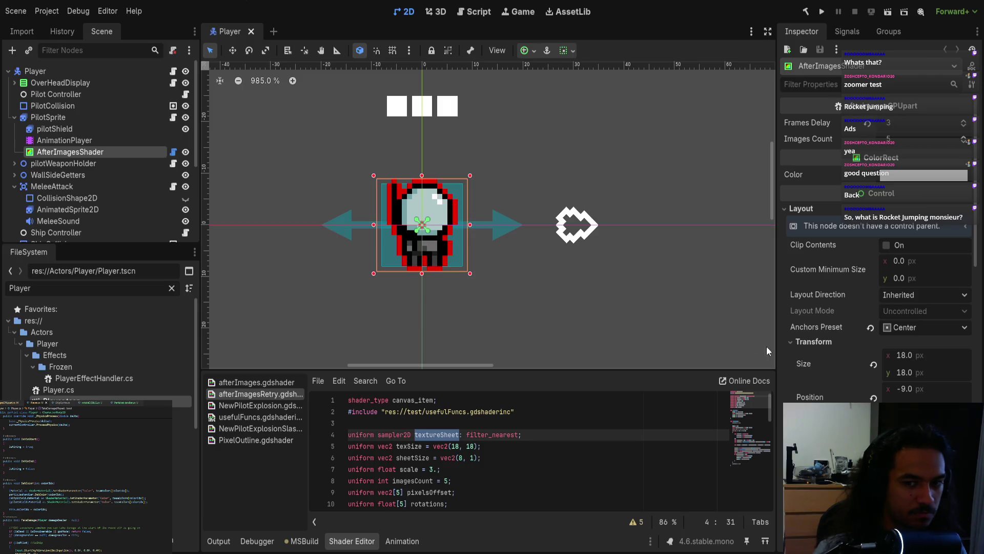
Inspect AfterImagesShaderShip's material, then close the Player scene tab.
scroll(901, 359, "down", 10)
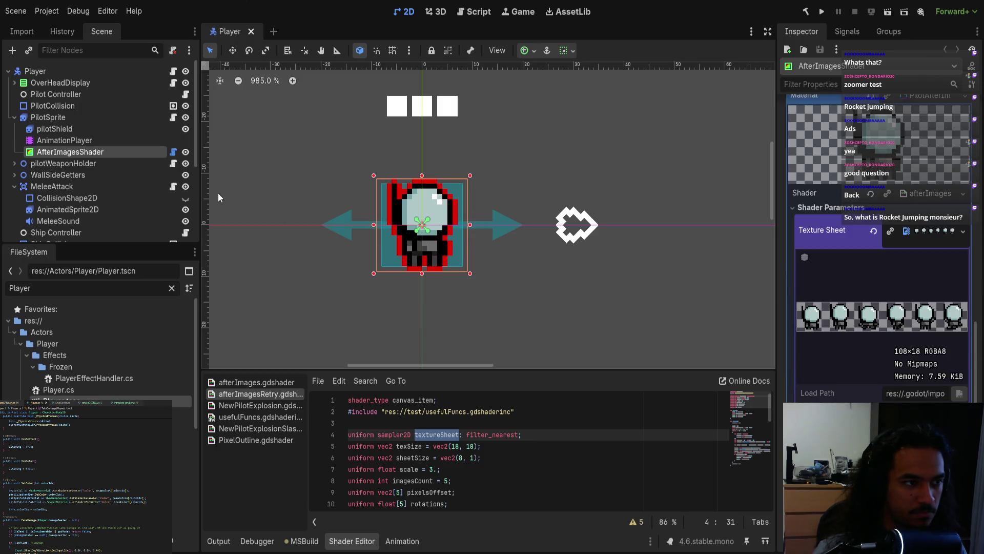
scroll(951, 328, "up", 3)
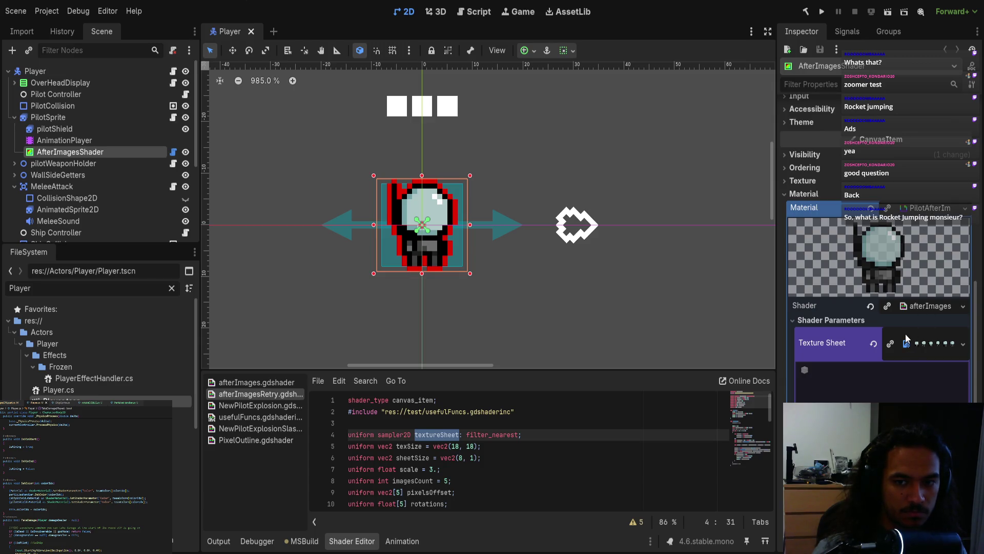
scroll(76, 166, "down", 3)
left_click(85, 206)
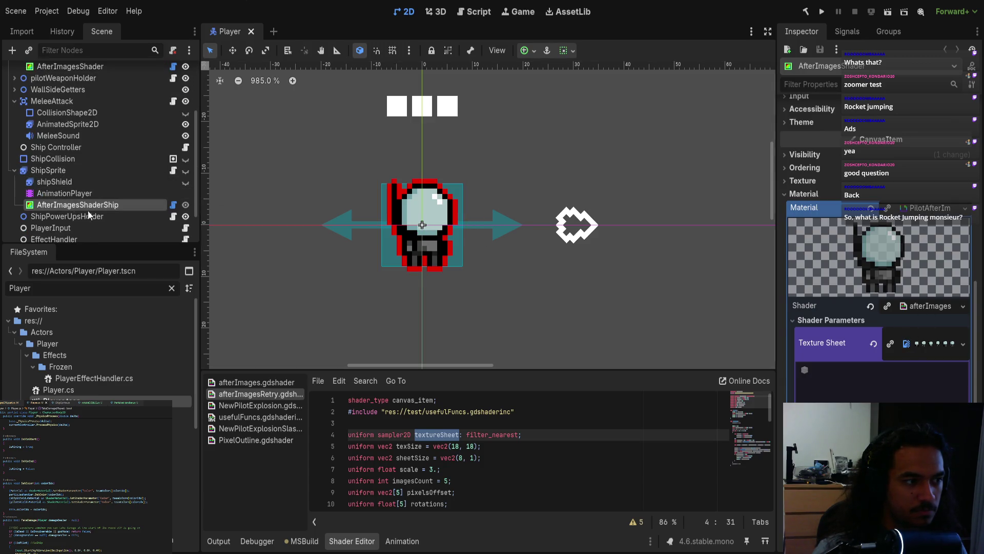
scroll(914, 192, "down", 5)
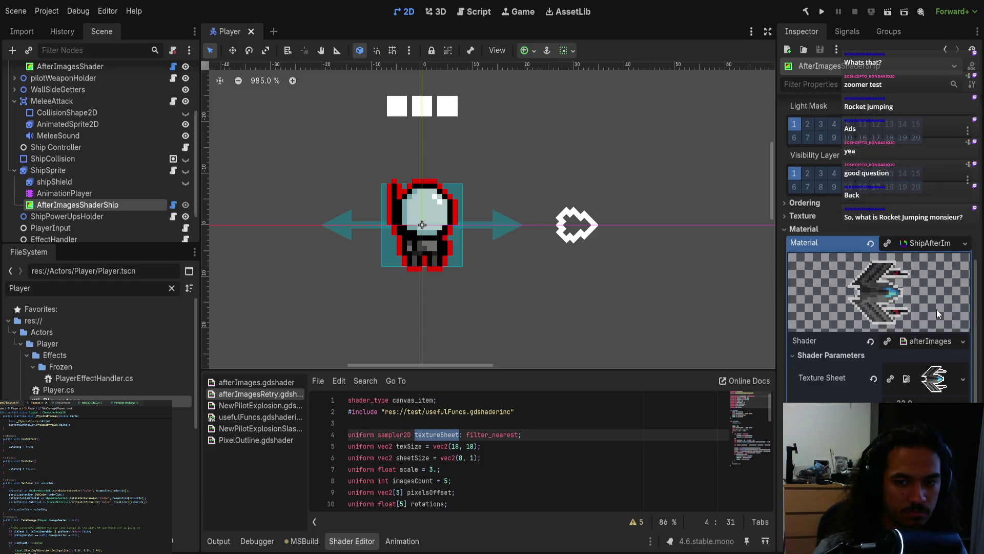
scroll(882, 367, "down", 3)
scroll(883, 367, "up", 5)
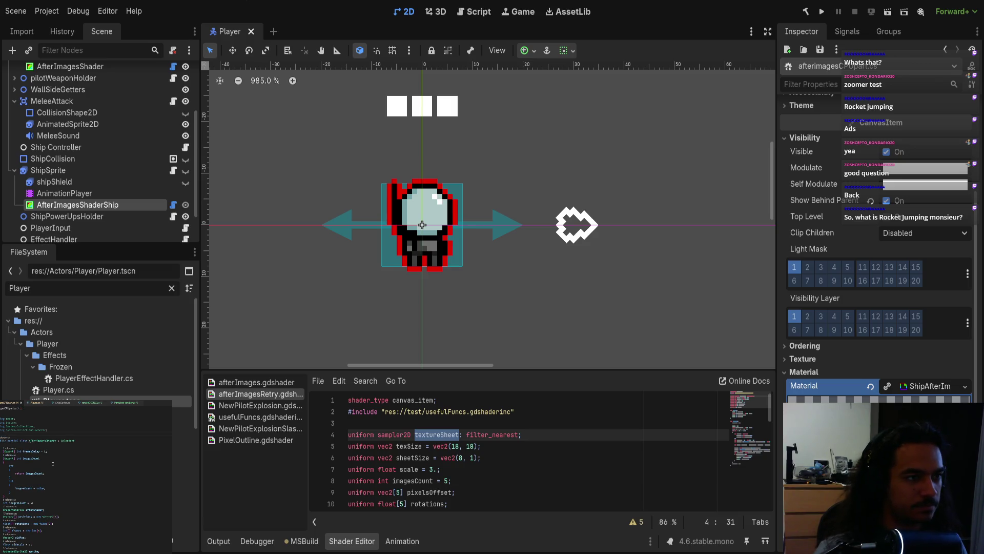
middle_click(233, 33)
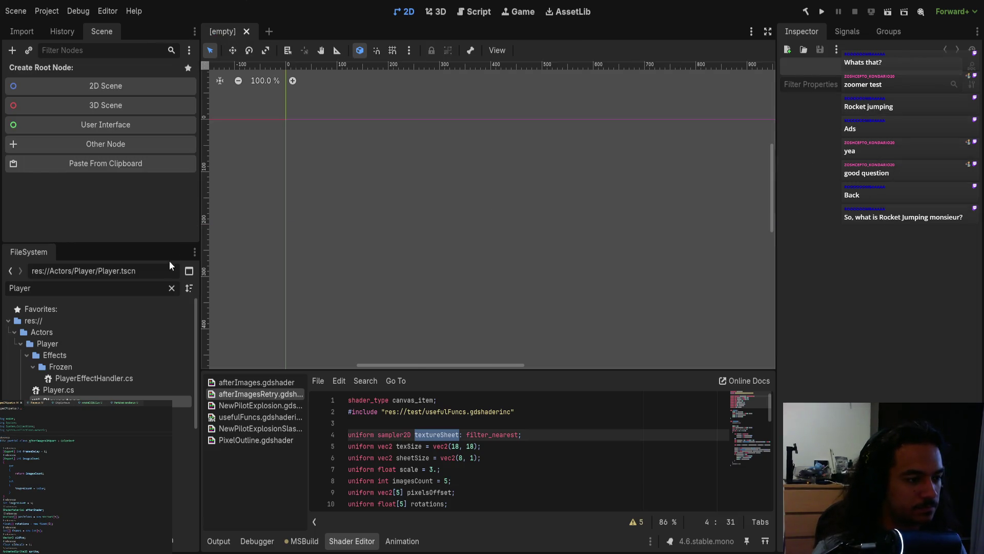
Build the .NET project, then switch over to the YouTube video in the browser.
left_click(806, 11)
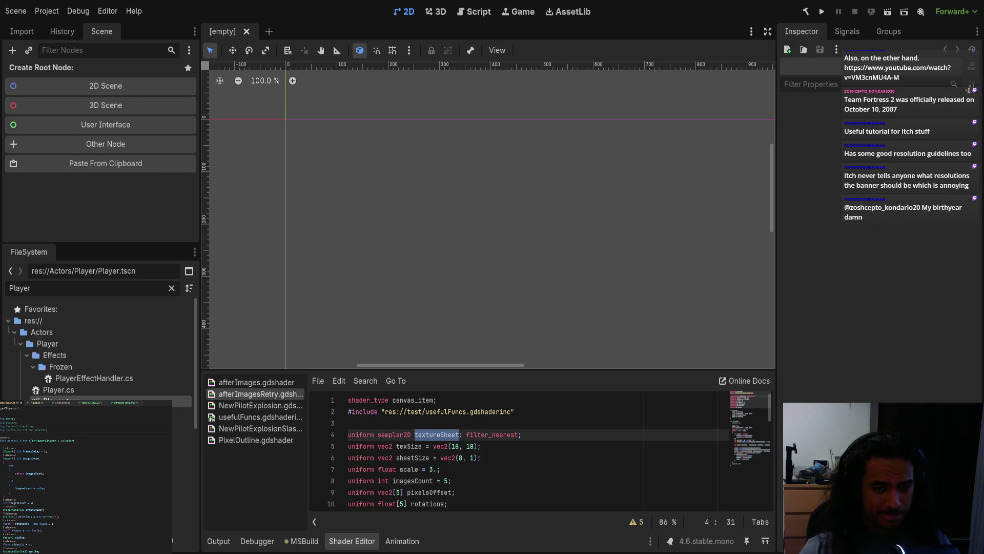
key("alt+Tab")
Play the Soldier rollout jumps video at lower volume, skip ahead to 0:53, return to Godot.
left_click(238, 378)
left_click_drag(94, 491, 89, 484)
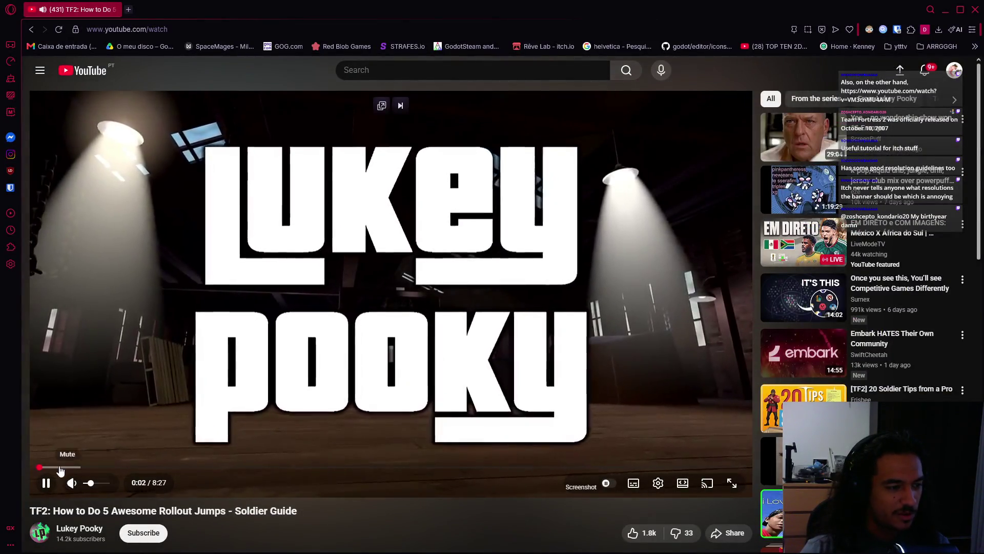
left_click(53, 467)
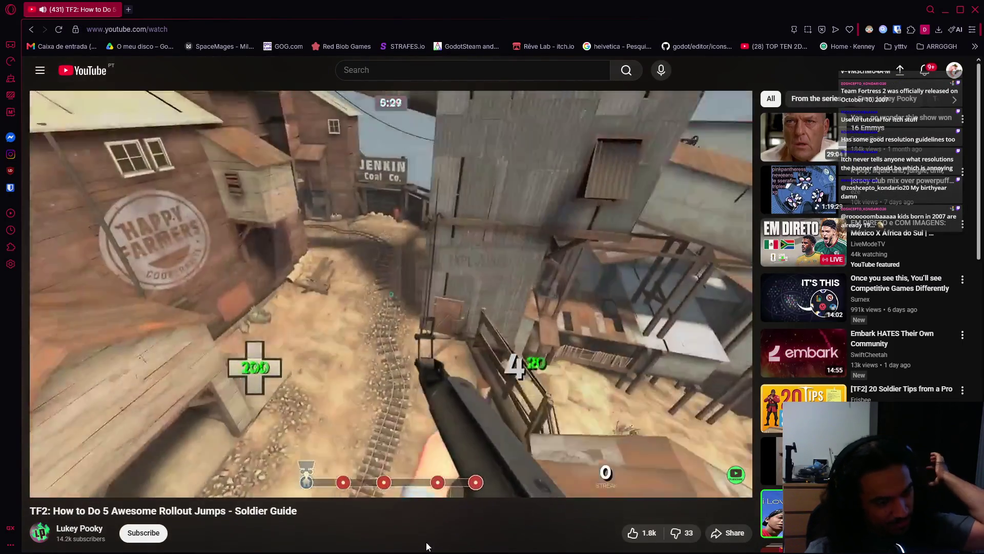
scroll(260, 514, "down", 4)
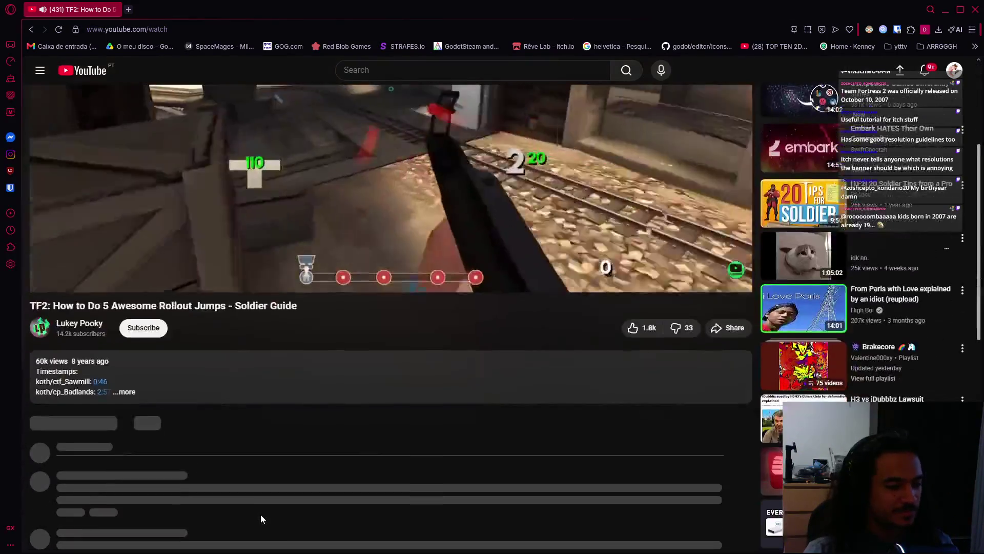
scroll(259, 514, "up", 4)
scroll(264, 526, "down", 4)
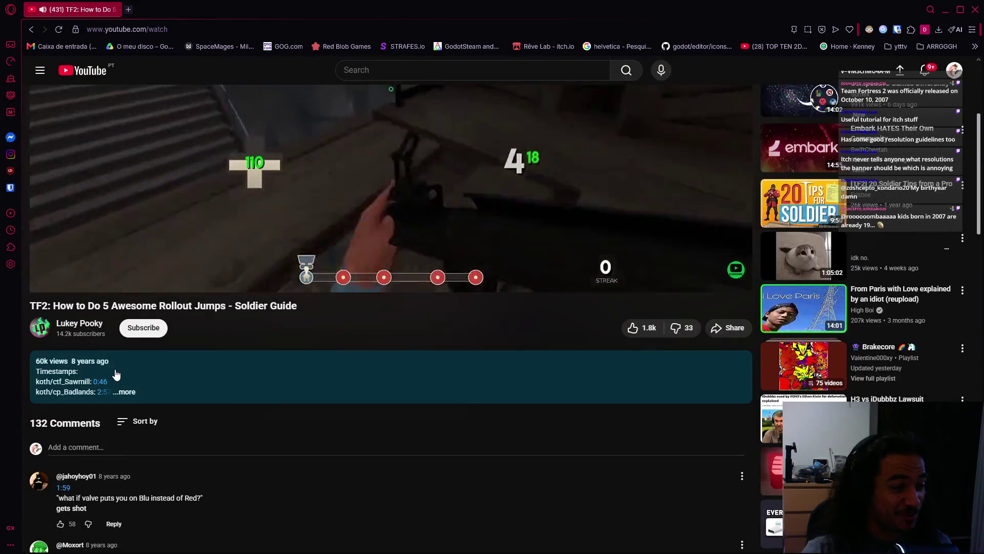
scroll(341, 471, "up", 4)
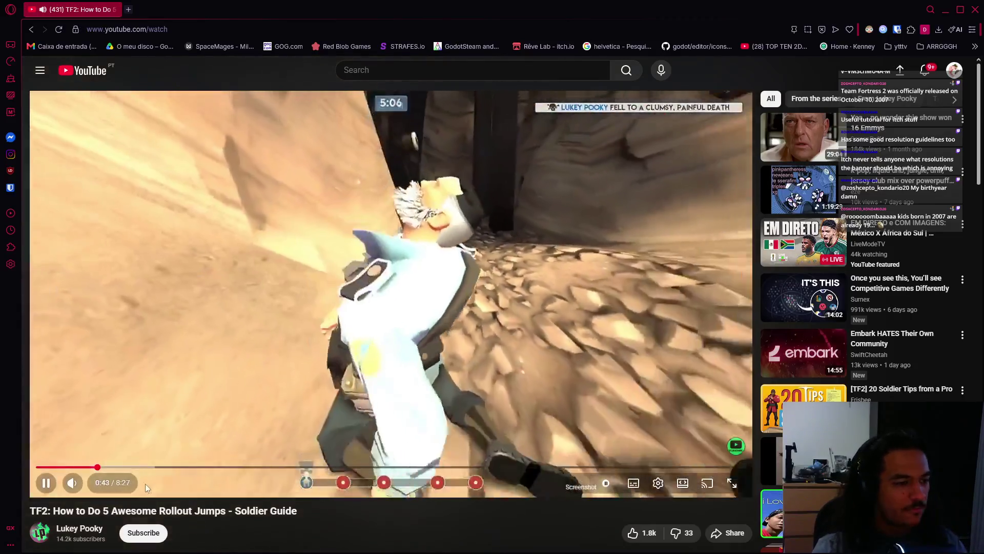
left_click(112, 467)
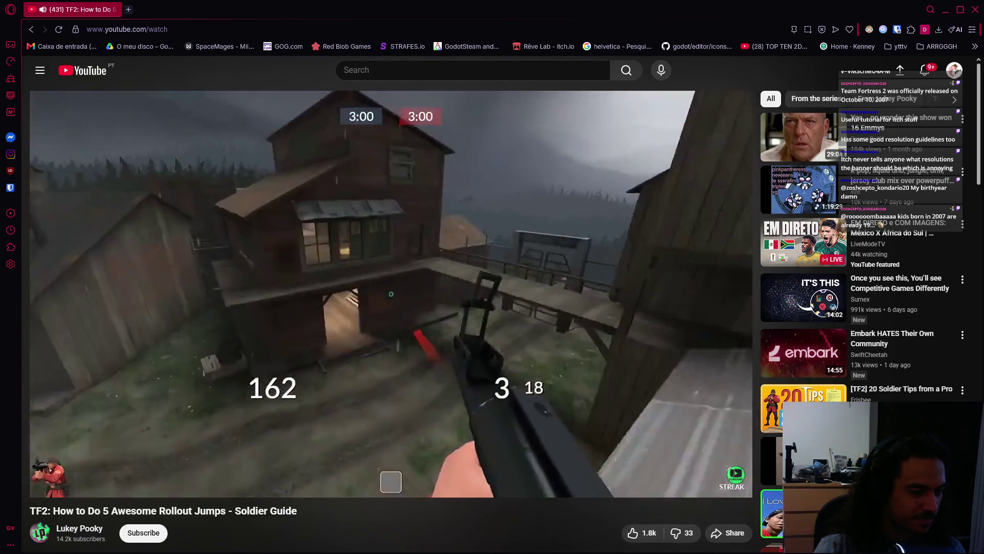
mouse_move(201, 492)
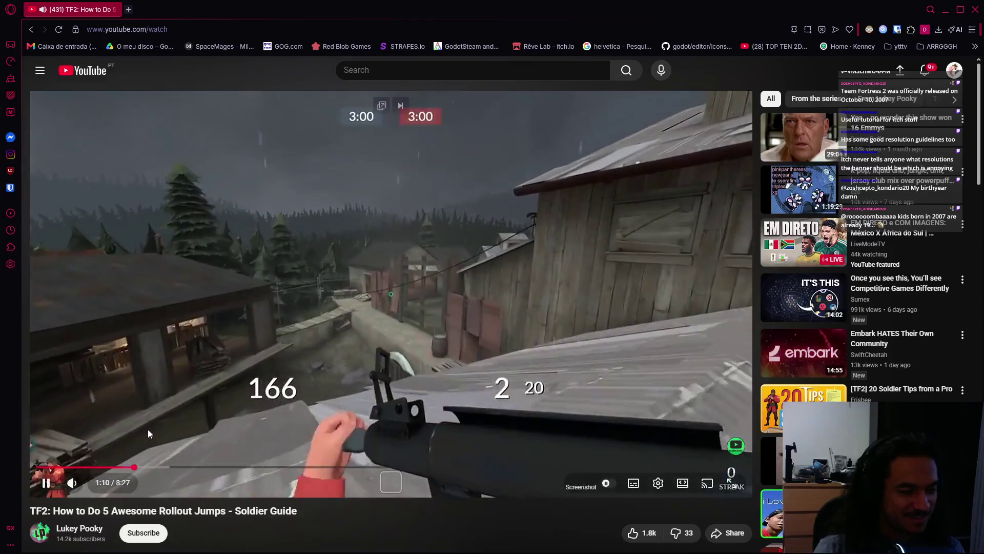
key("alt+Tab")
key("alt+Tab")
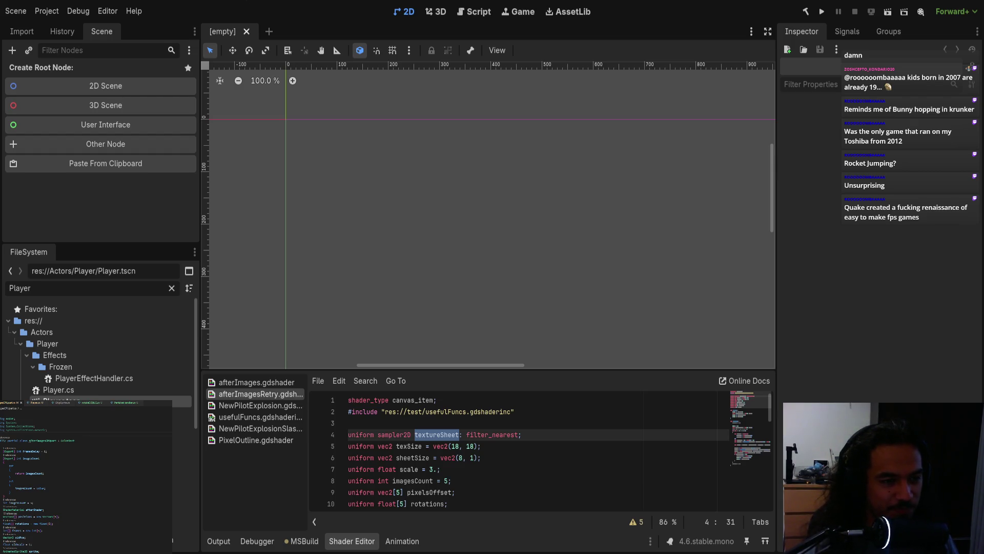
Resize the shader editor bottom panel shorter to give the 2D canvas more room.
scroll(476, 391, "down", 6)
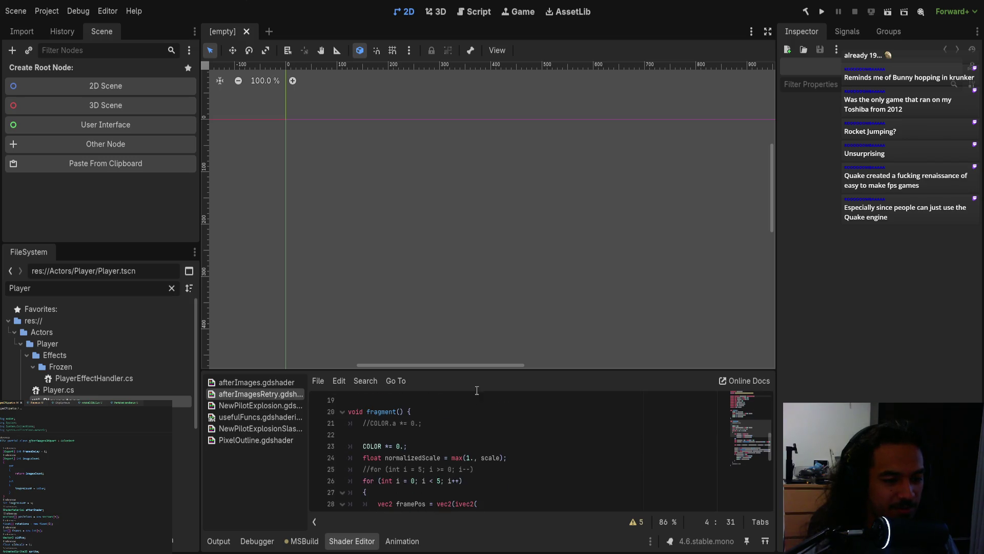
left_click_drag(477, 368, 477, 245)
scroll(731, 345, "up", 6)
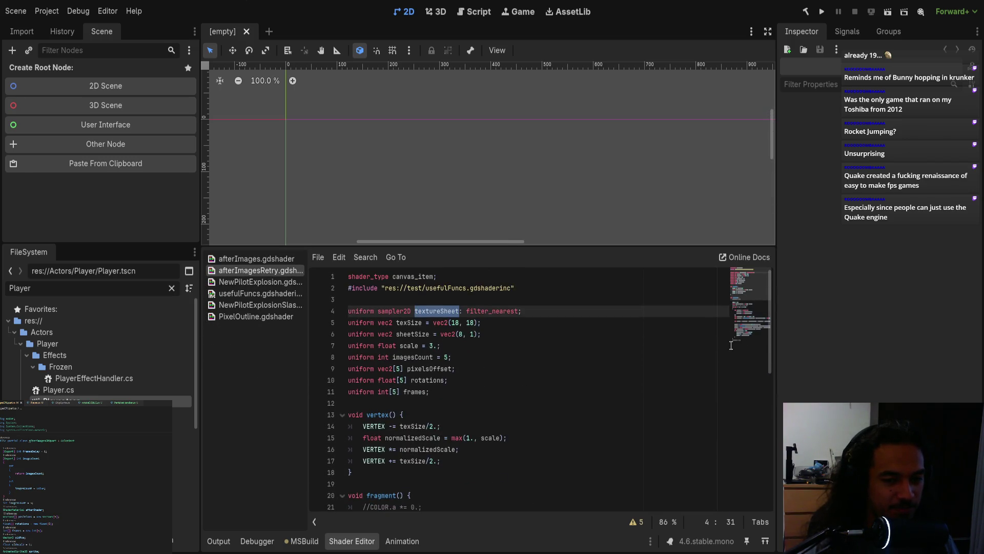
scroll(741, 313, "down", 9)
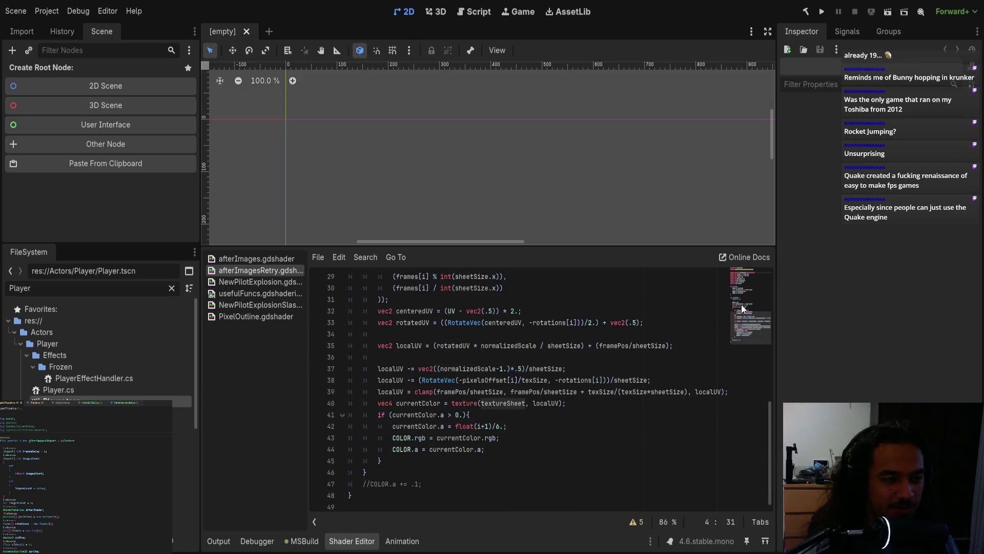
left_click_drag(501, 244, 507, 371)
scroll(586, 453, "up", 9)
scroll(471, 274, "down", 5)
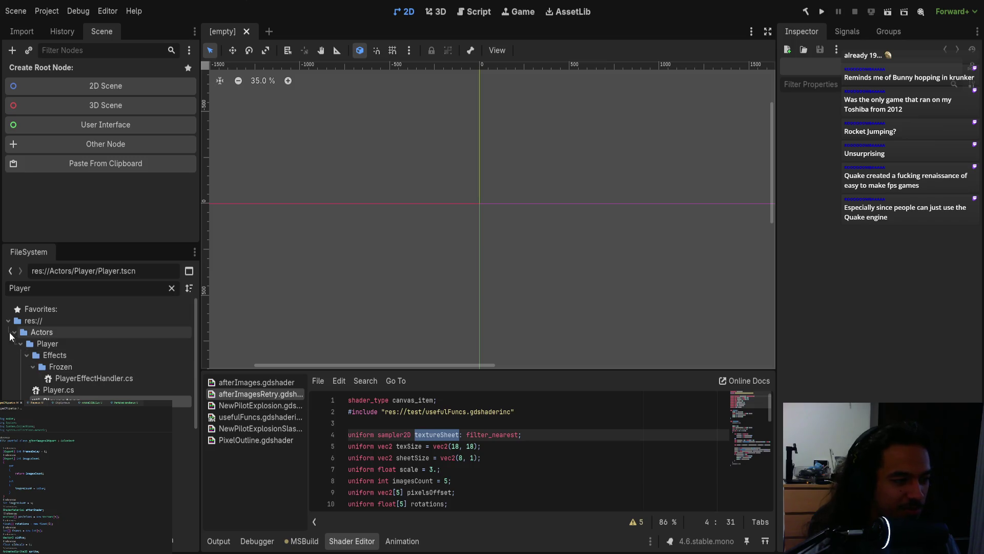
Collapse the FileSystem tree to res:// top-level folders, then run the game.
left_click(18, 321)
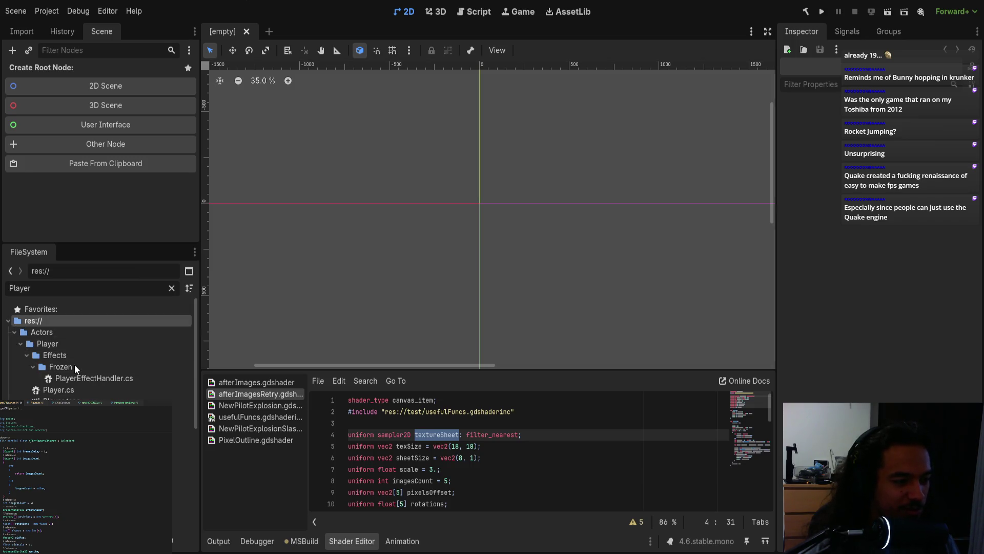
key("shift+Left")
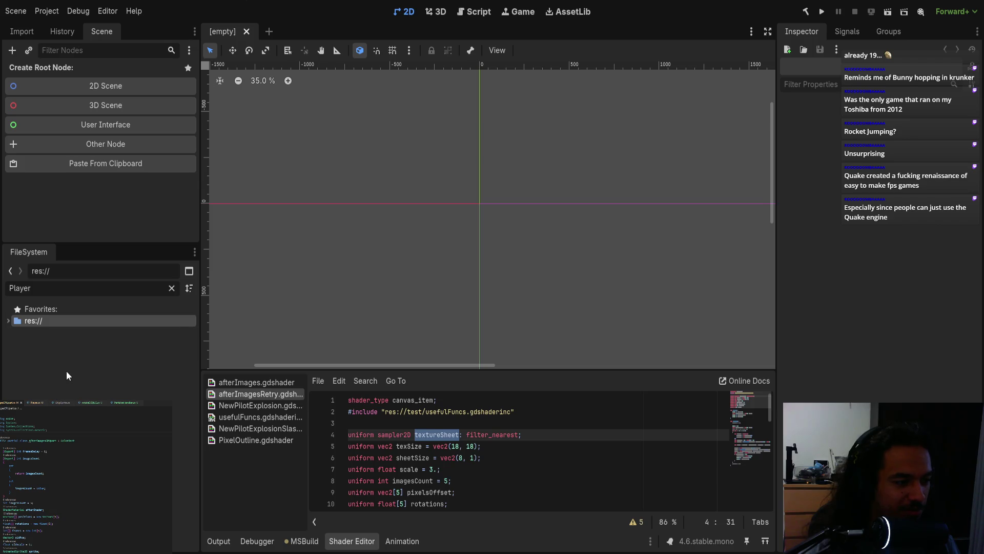
left_click(9, 321)
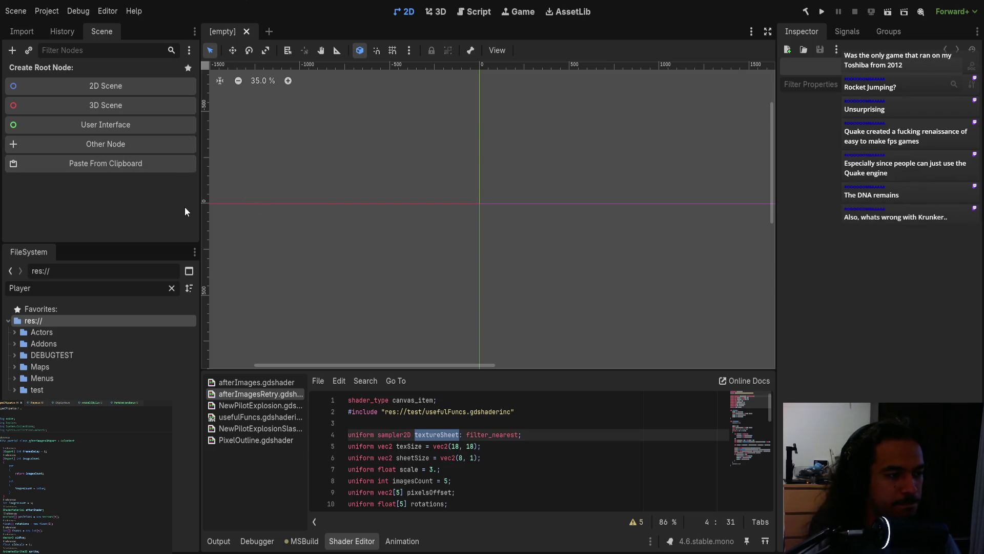
left_click(820, 13)
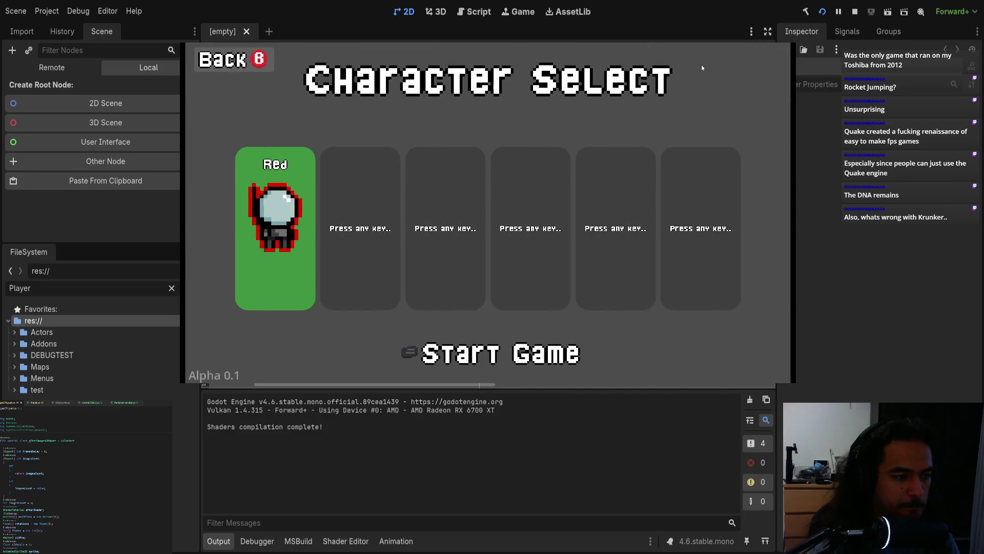
Stop the running game and clear the FileSystem filter field.
key("F8")
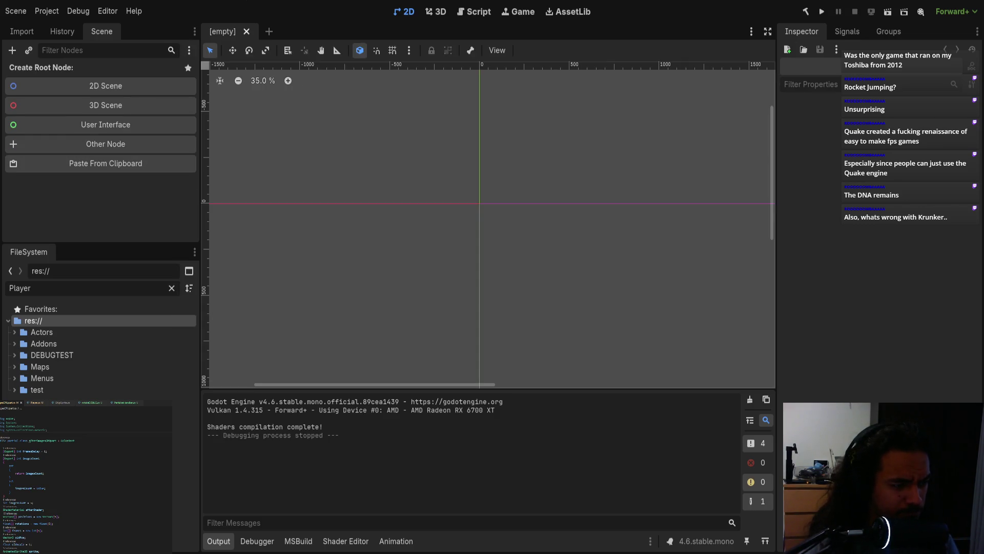
left_click(87, 288)
key("ctrl+a")
key("BackSpace")
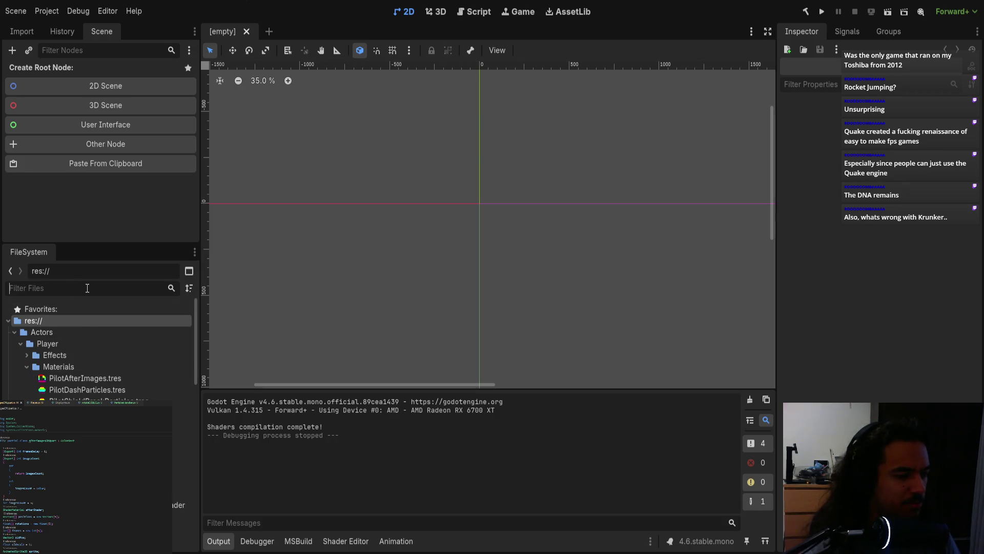
scroll(127, 386, "down", 4)
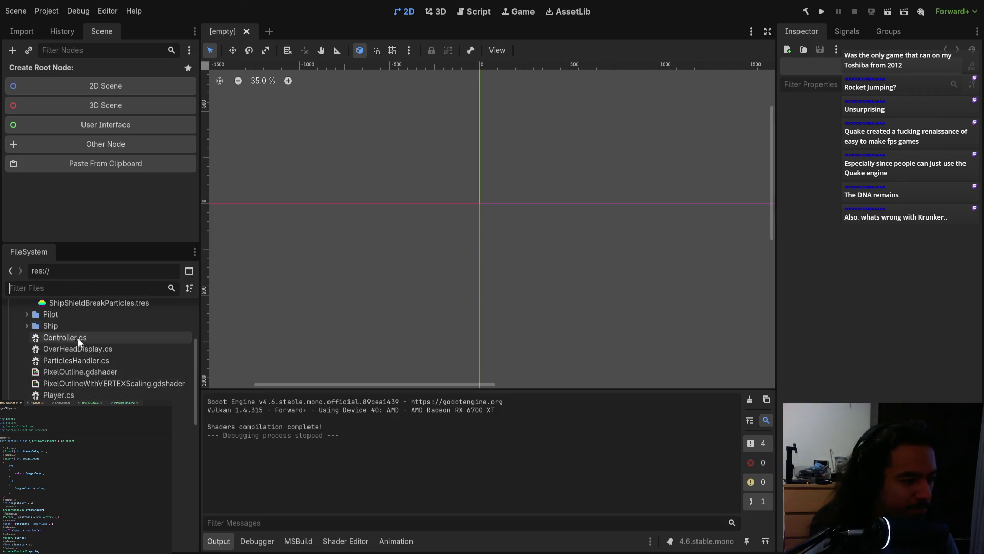
scroll(82, 328, "up", 4)
type("player.tx")
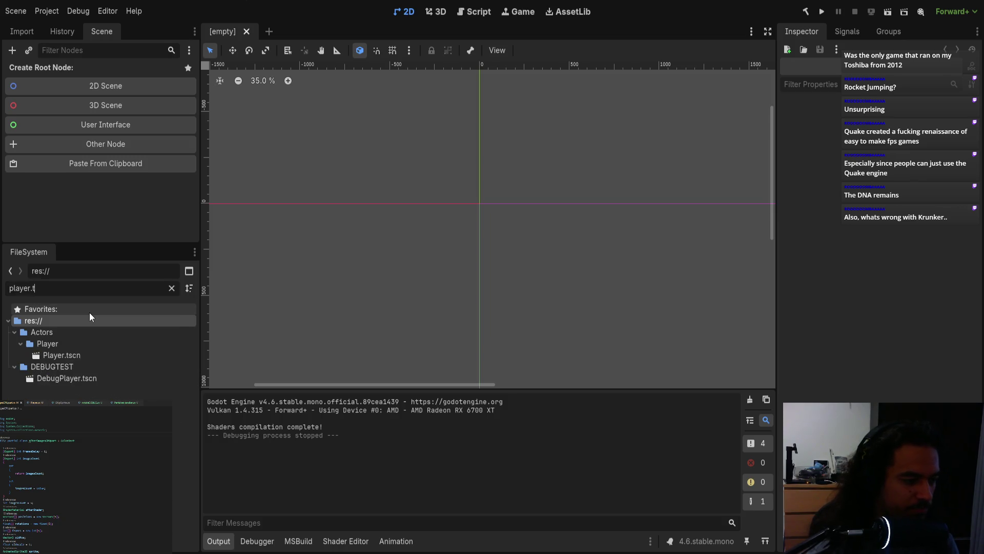
key("ctrl+a")
key("BackSpace")
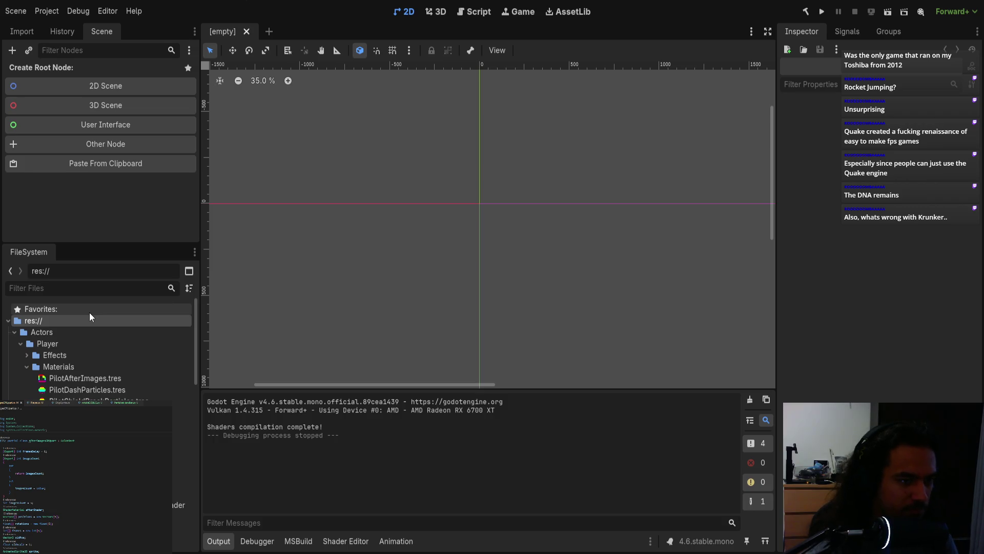
Reopen Player.tscn and open the AfterImagesShader node's script in Visual Studio Code.
key("ctrl+shift+t")
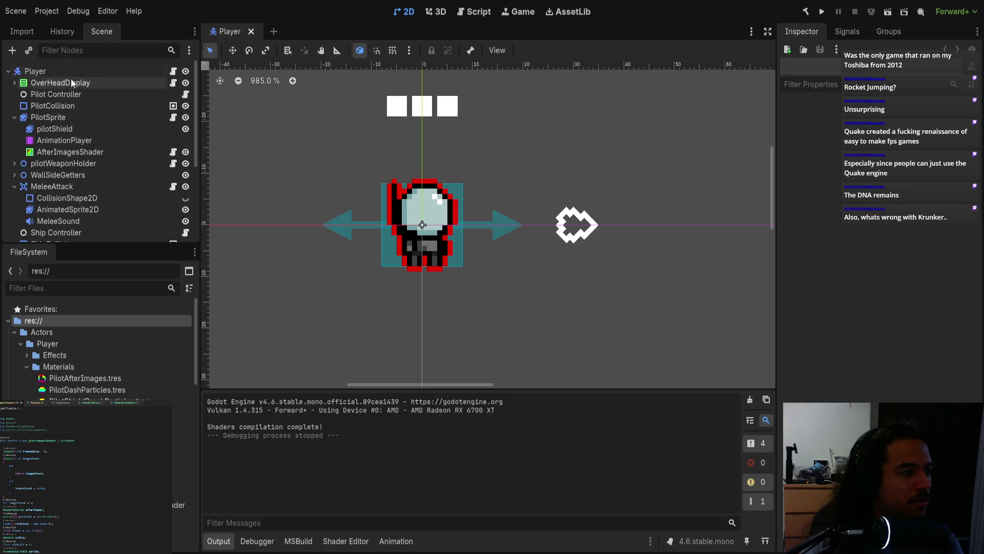
left_click(67, 154)
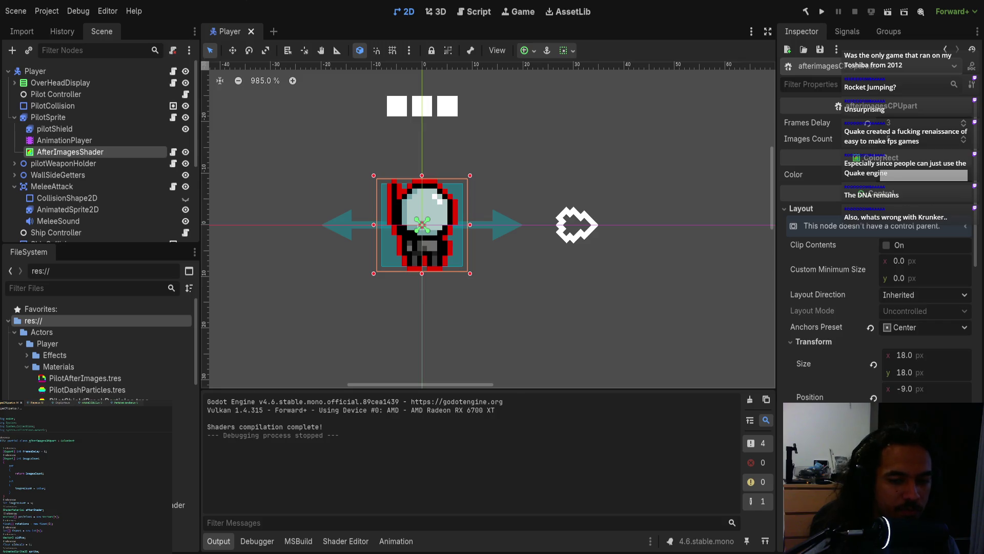
key("alt+Tab")
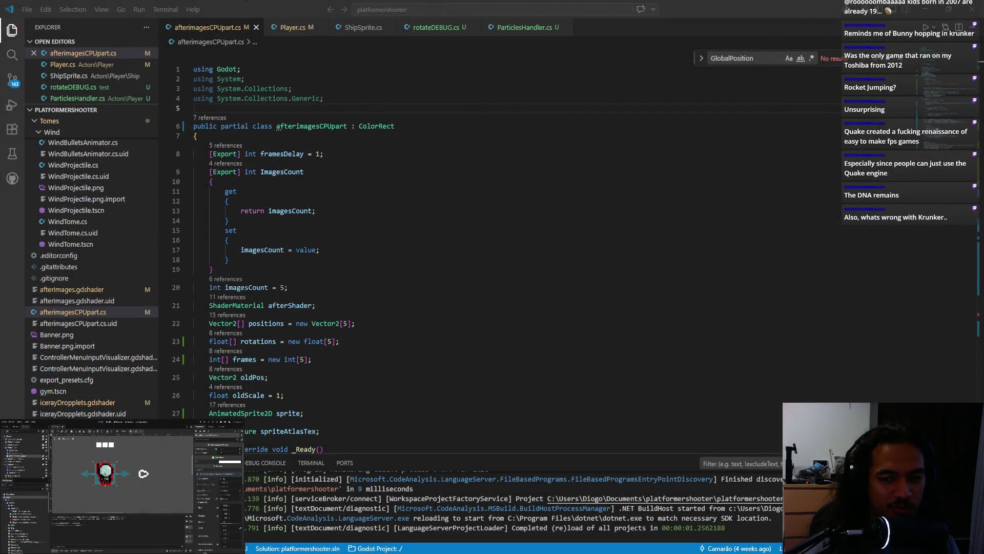
scroll(405, 282, "down", 10)
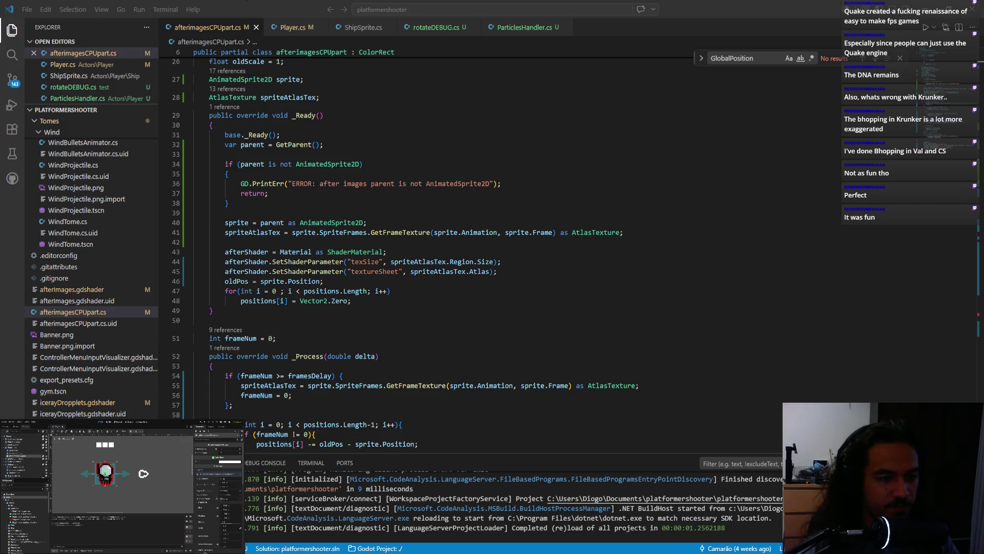
left_click(411, 349)
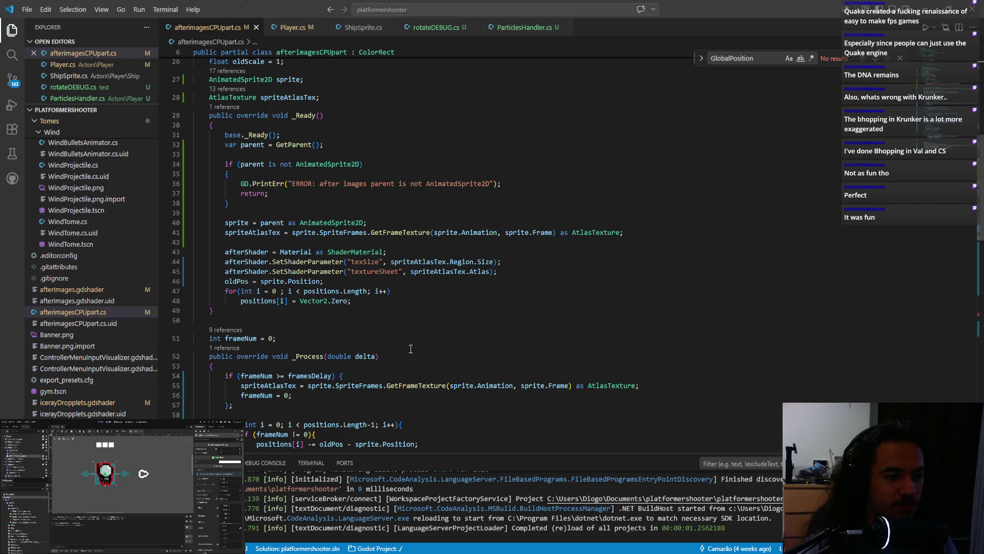
scroll(411, 349, "up", 3)
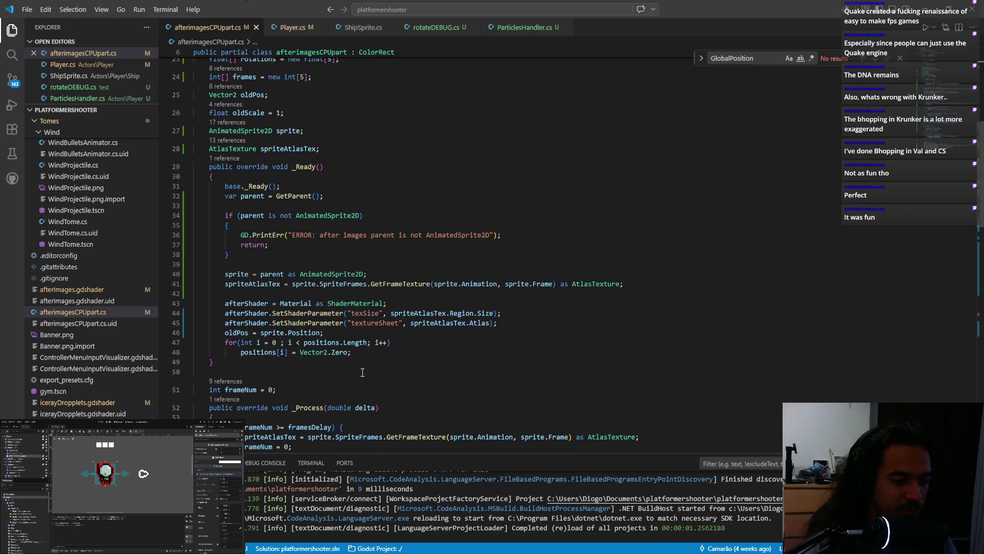
scroll(522, 450, "down", 3)
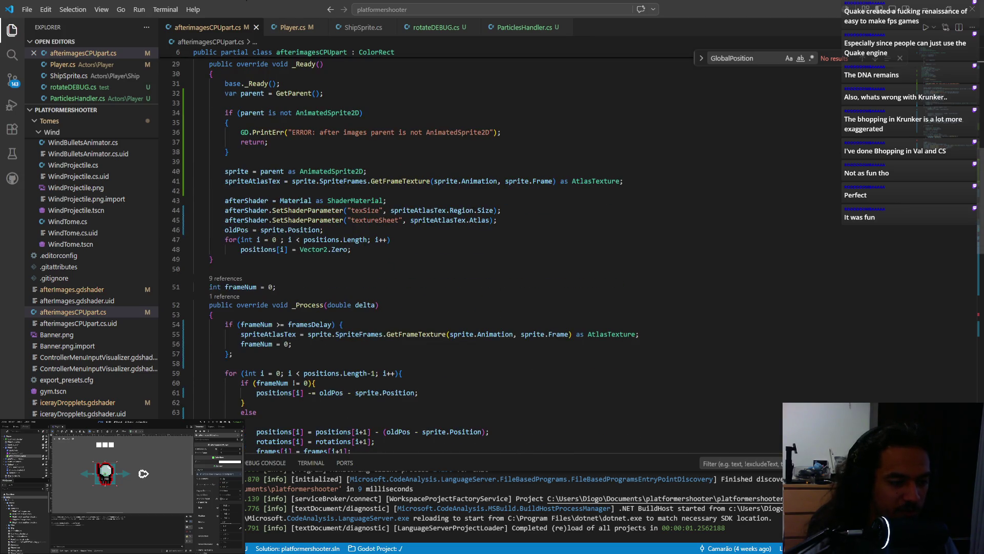
scroll(370, 403, "up", 3)
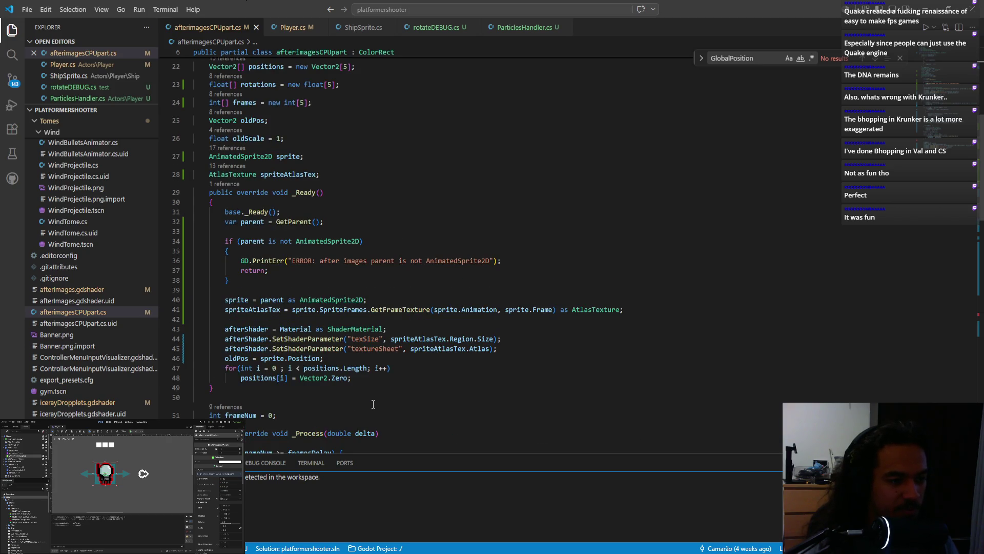
scroll(373, 404, "up", 3)
scroll(374, 404, "up", 3)
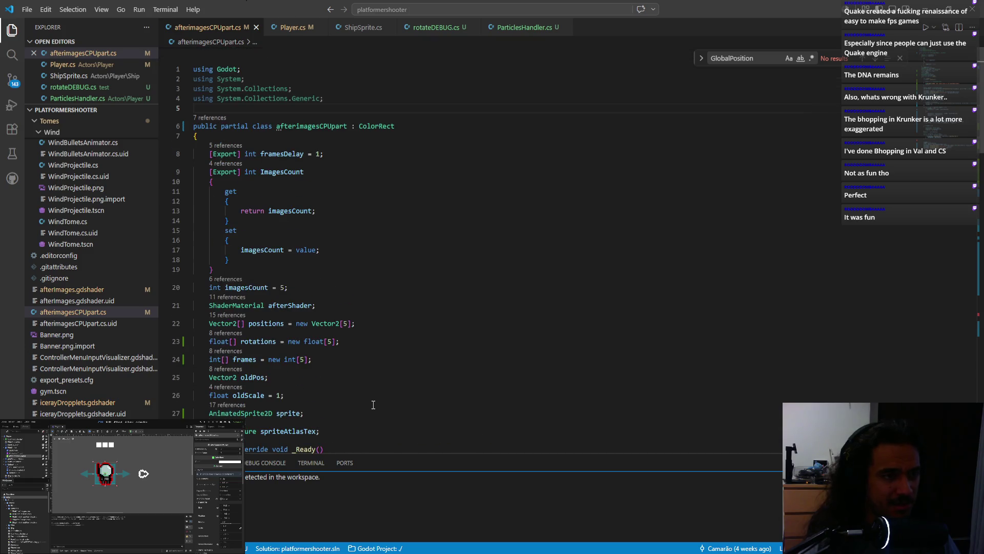
scroll(375, 400, "down", 6)
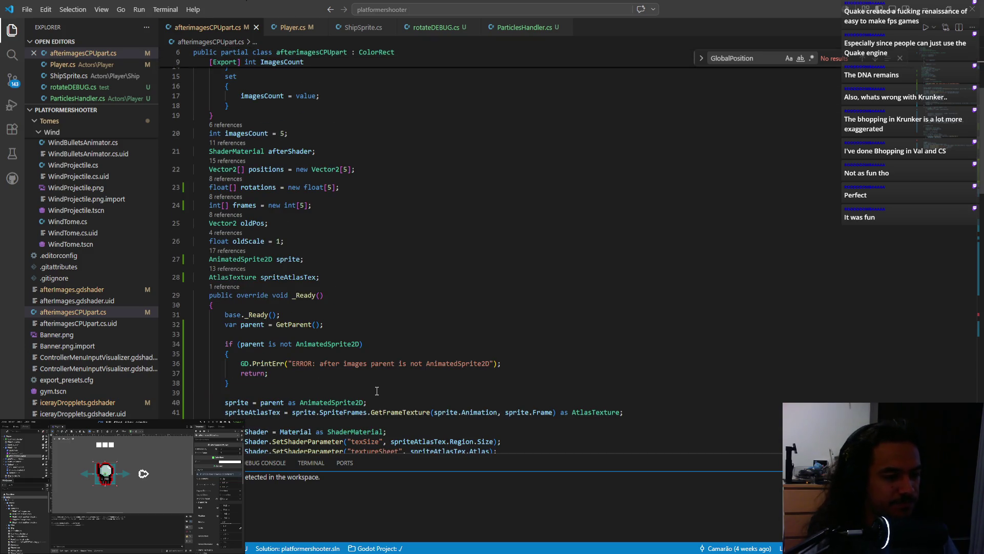
scroll(377, 392, "down", 3)
scroll(377, 391, "down", 4)
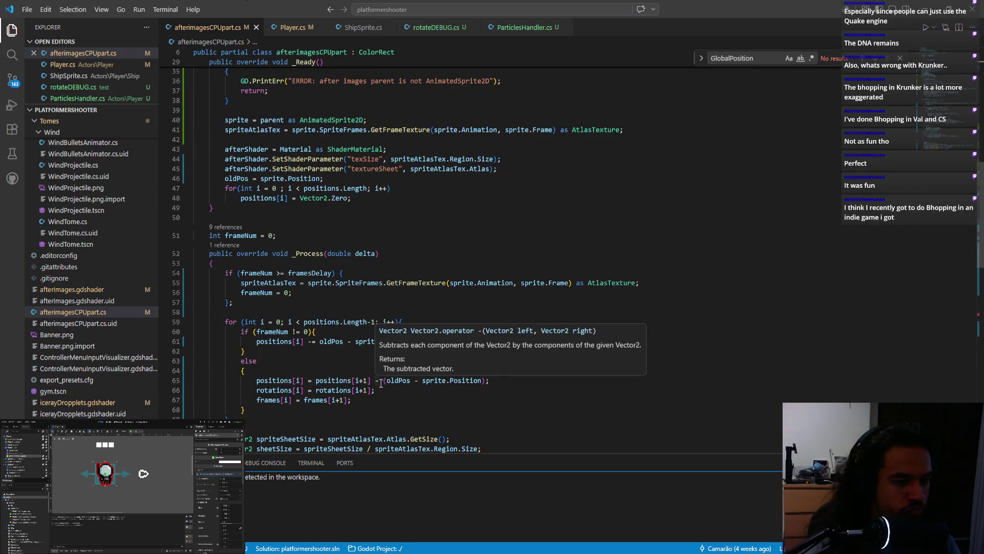
left_click(358, 341)
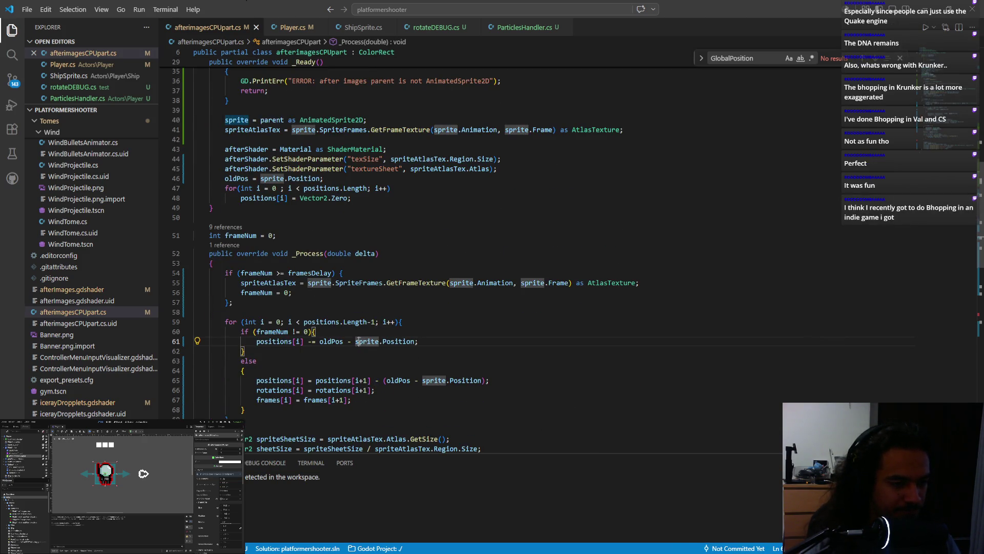
Replace all four sprite.Position occurrences with sprite.GlobalPosition, then advance the relaunched game's menus.
left_click_drag(356, 342, 418, 341)
key("ctrl+d")
key("ctrl+d")
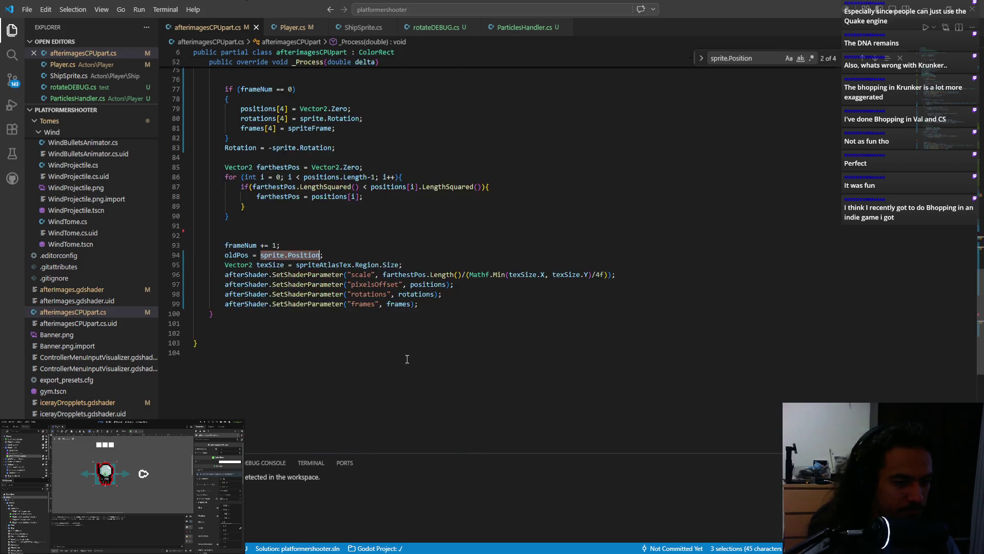
key("ctrl+d")
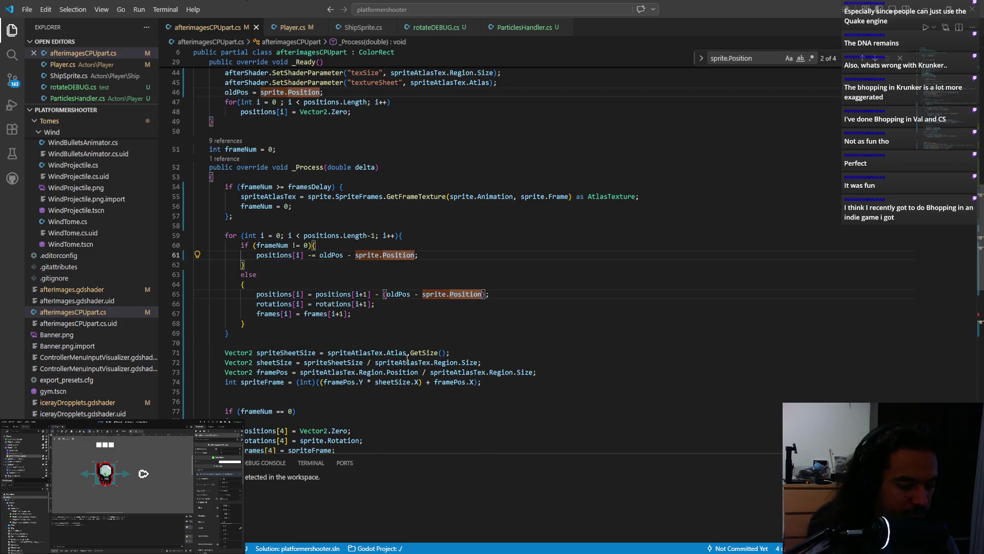
type("sprite.Global")
key("Tab")
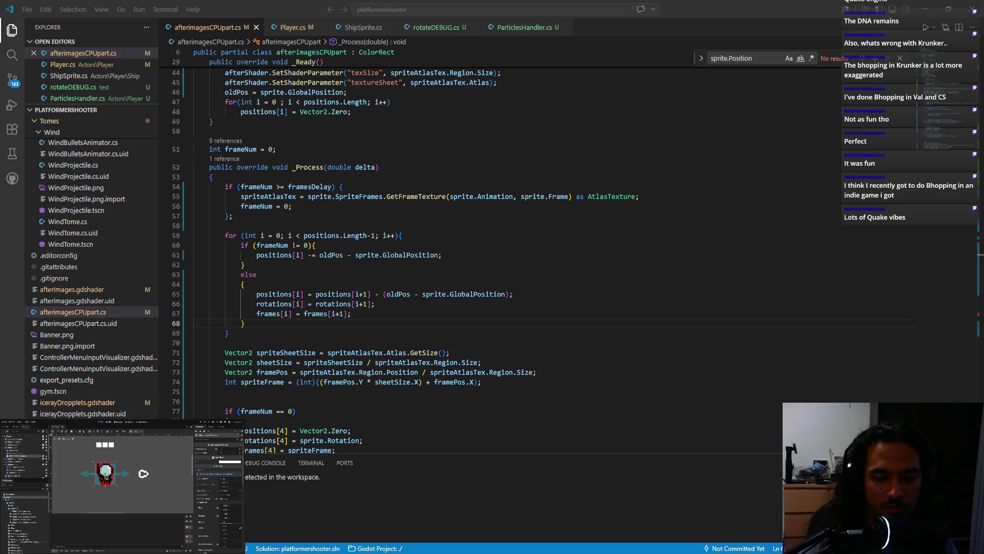
key("Return")
key("Return")
key("Return")
key("Return")
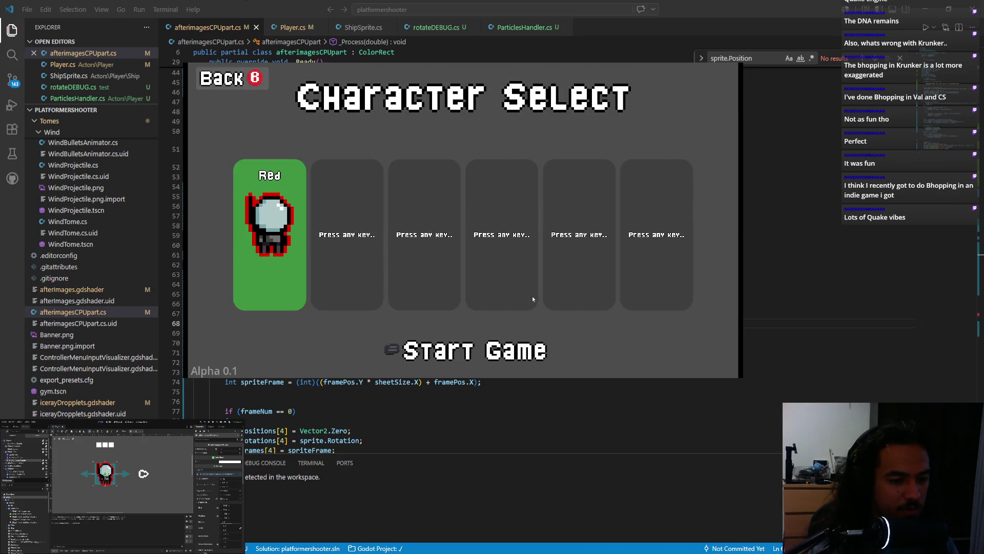
key("Return")
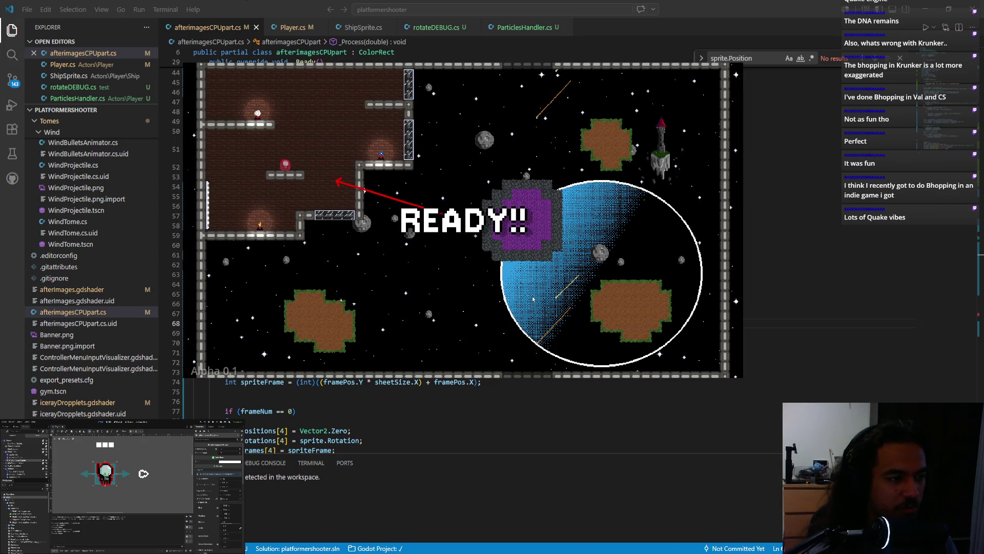
key("Right")
key("space")
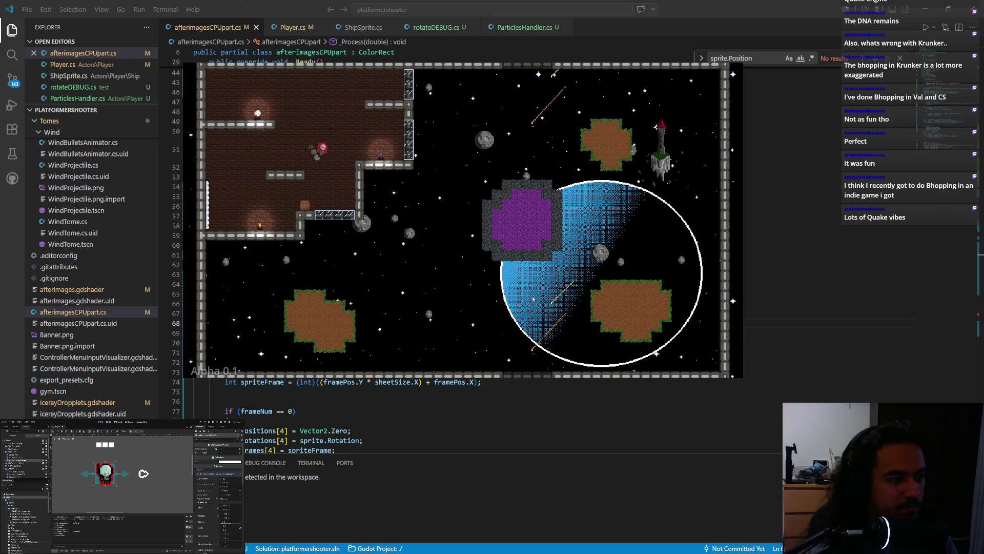
key("Left")
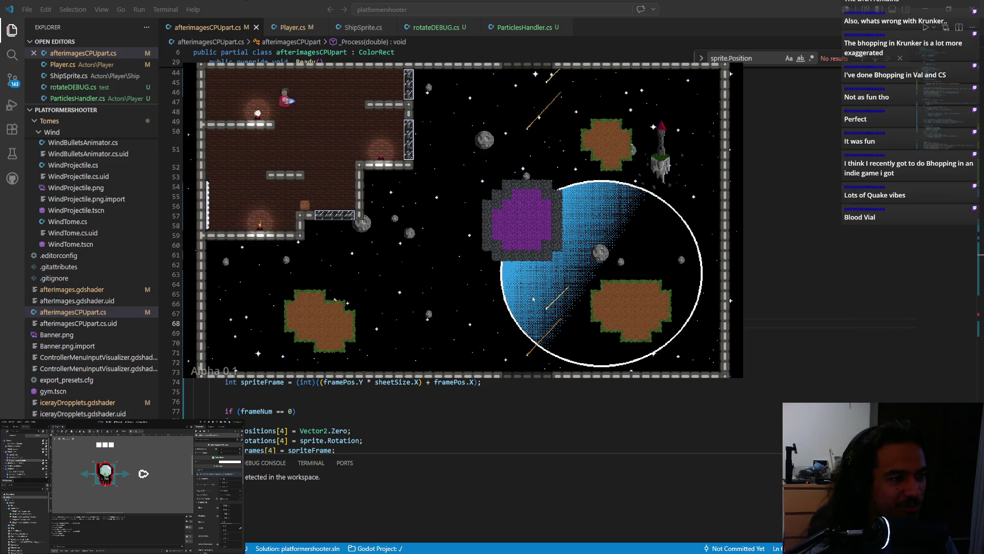
key("Right")
key("Left")
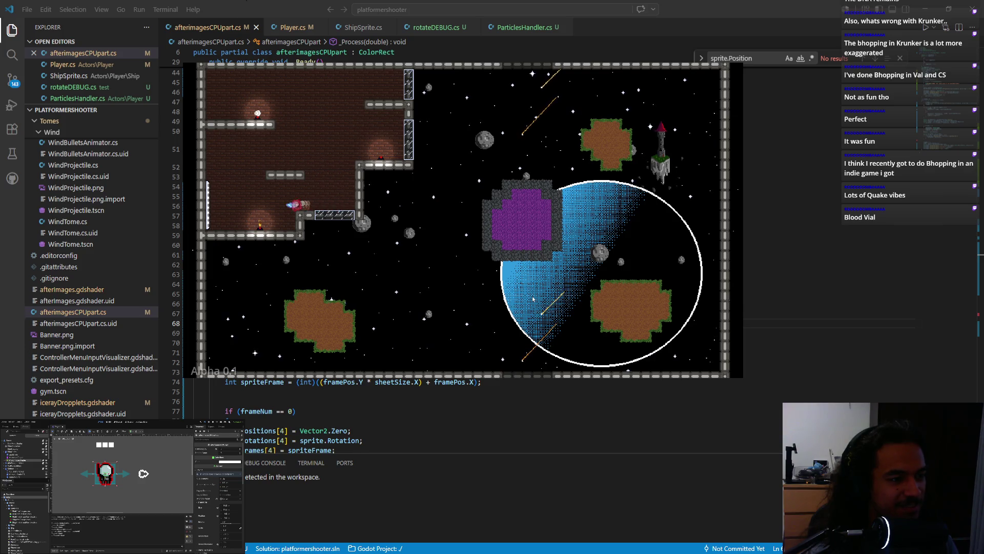
key("space")
key("Right")
key("space")
key("Left")
key("space")
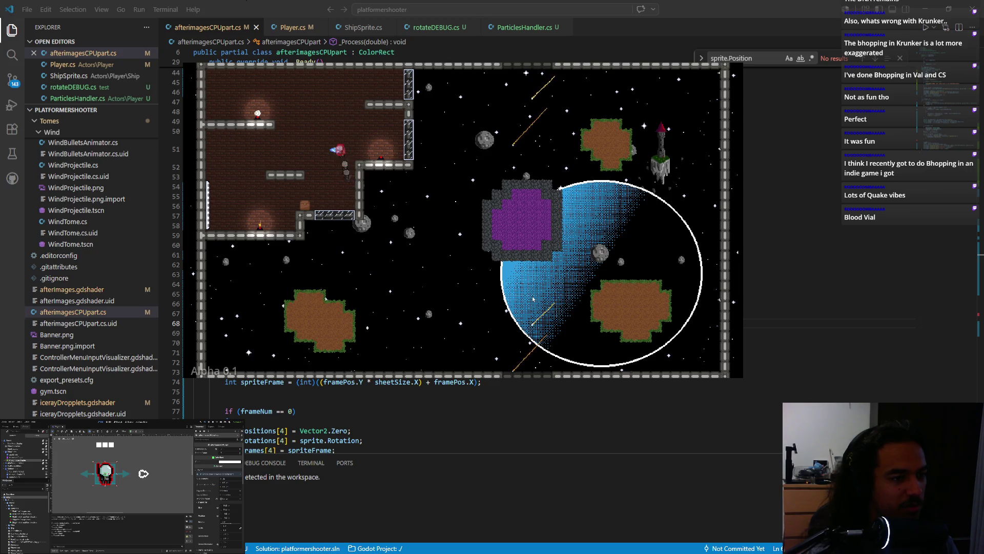
key("Right")
key("space")
key("Right")
key("Right")
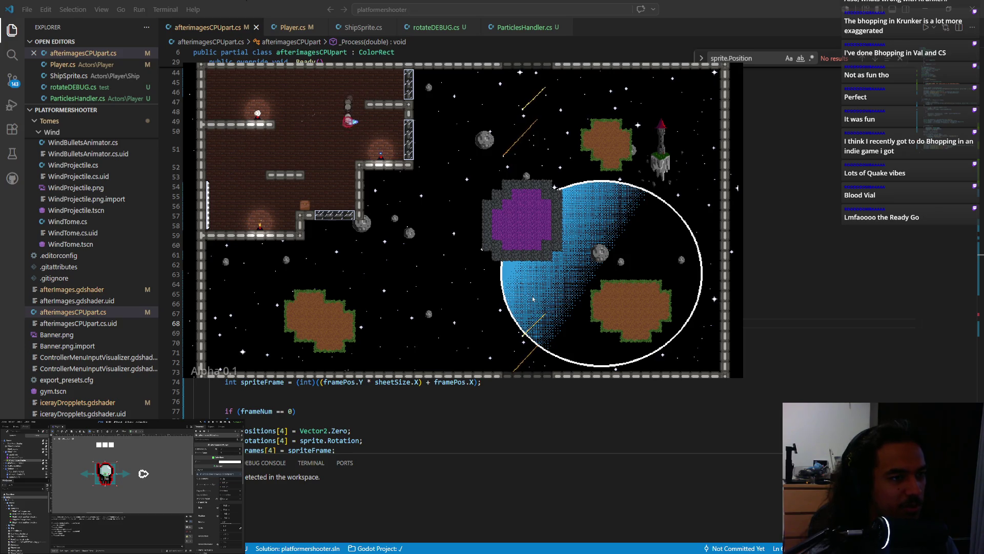
key("Right")
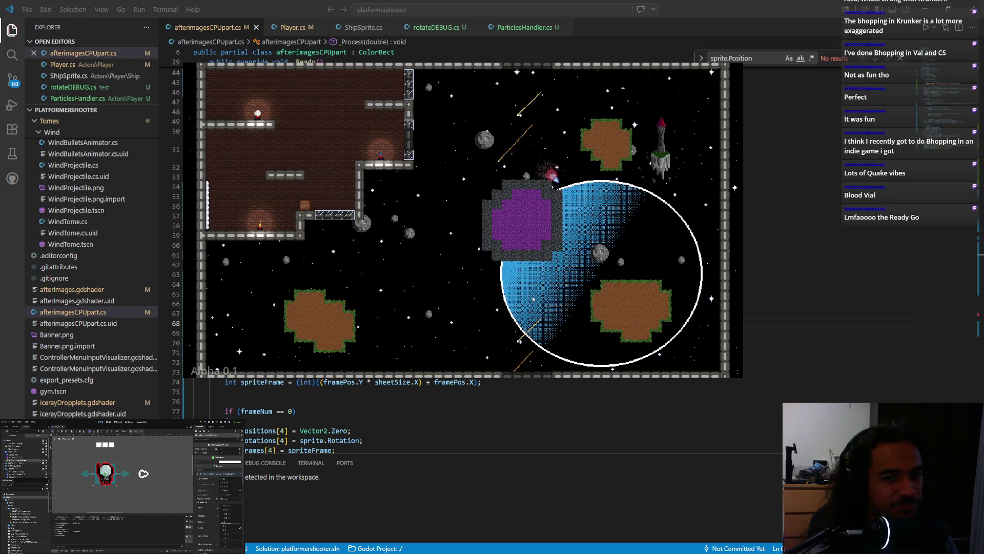
key("Left")
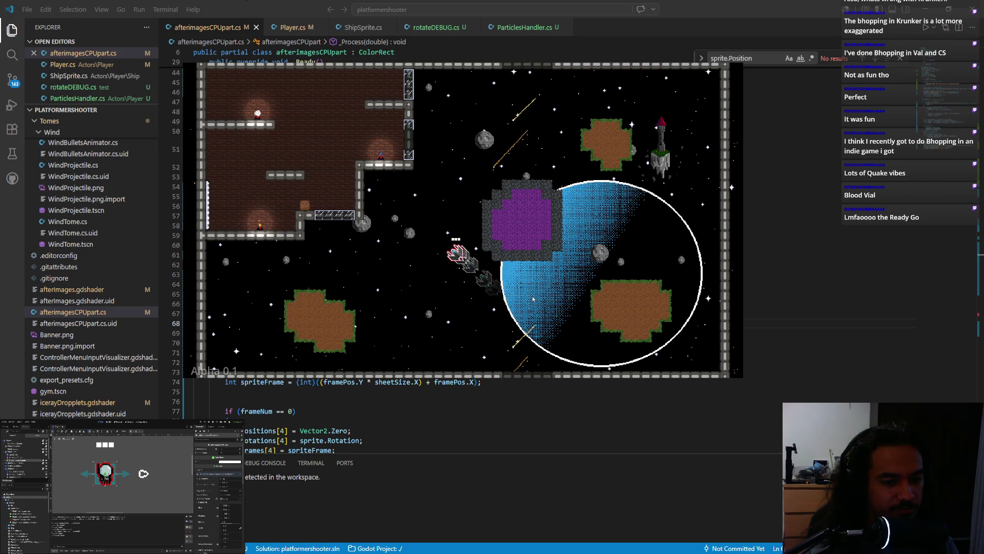
key("Down")
key("Left")
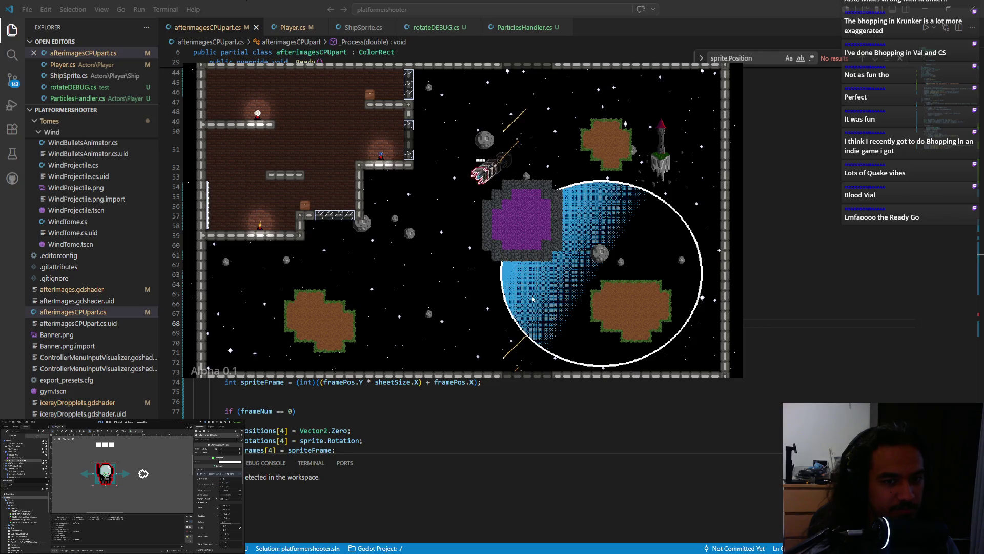
key("Up")
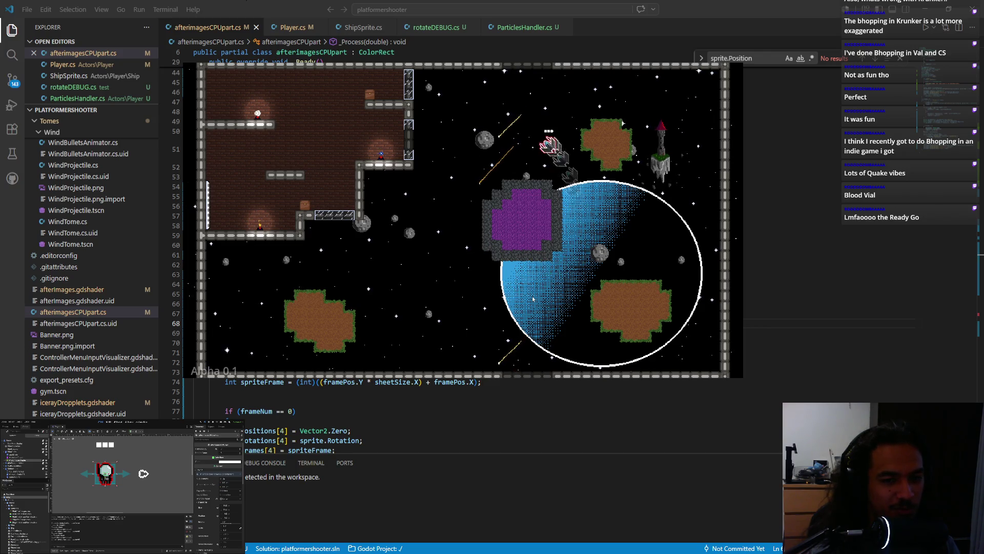
key("Down")
key("Up")
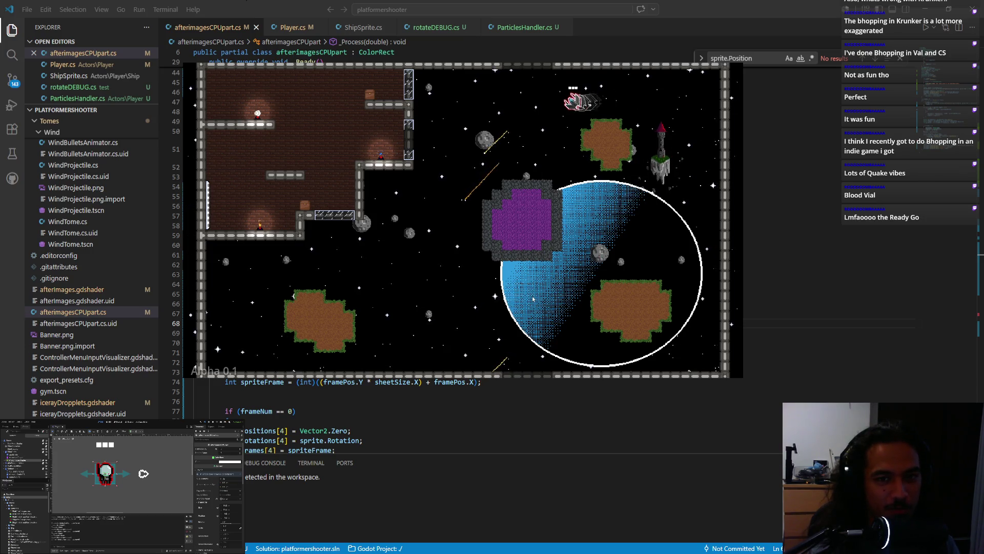
key("Up")
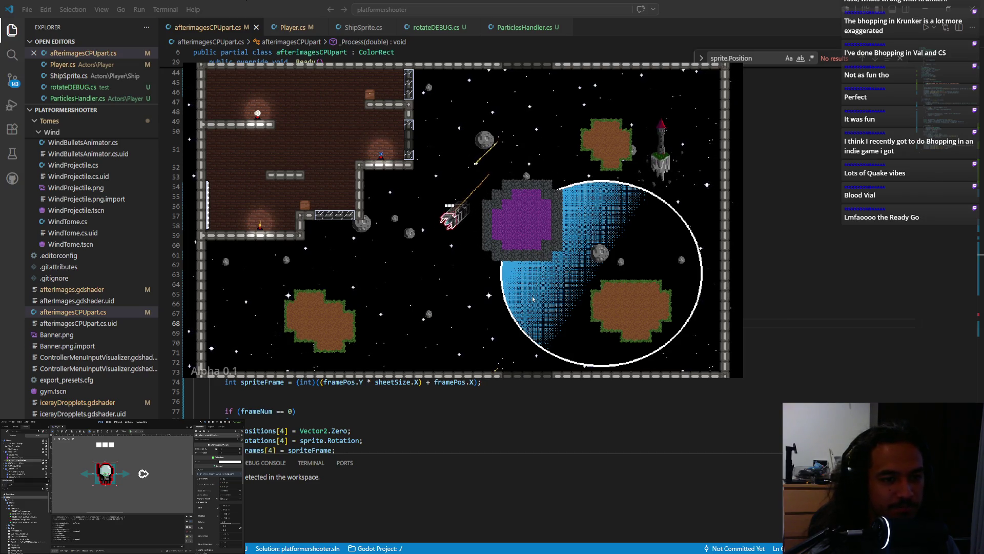
key("Up")
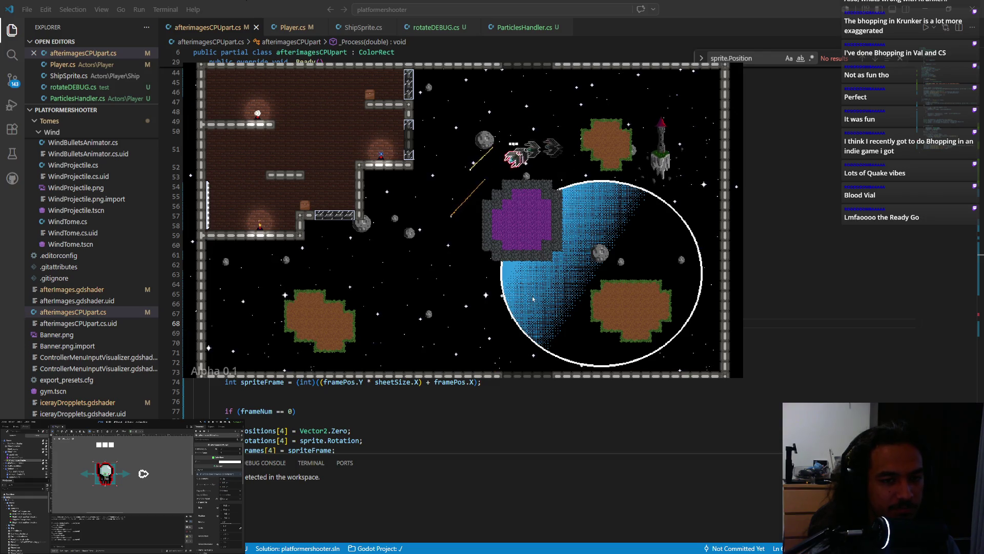
key("Up")
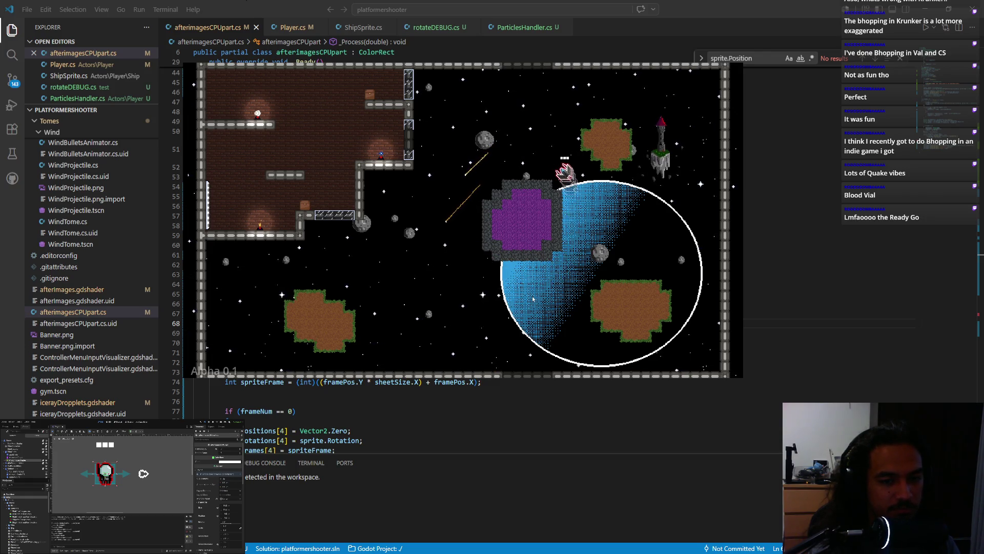
key("Up")
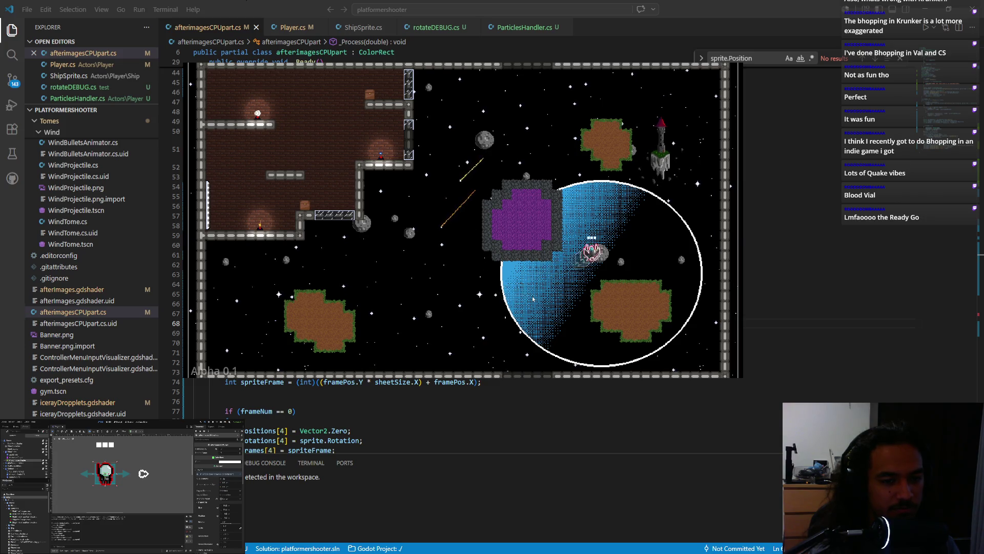
key("Up")
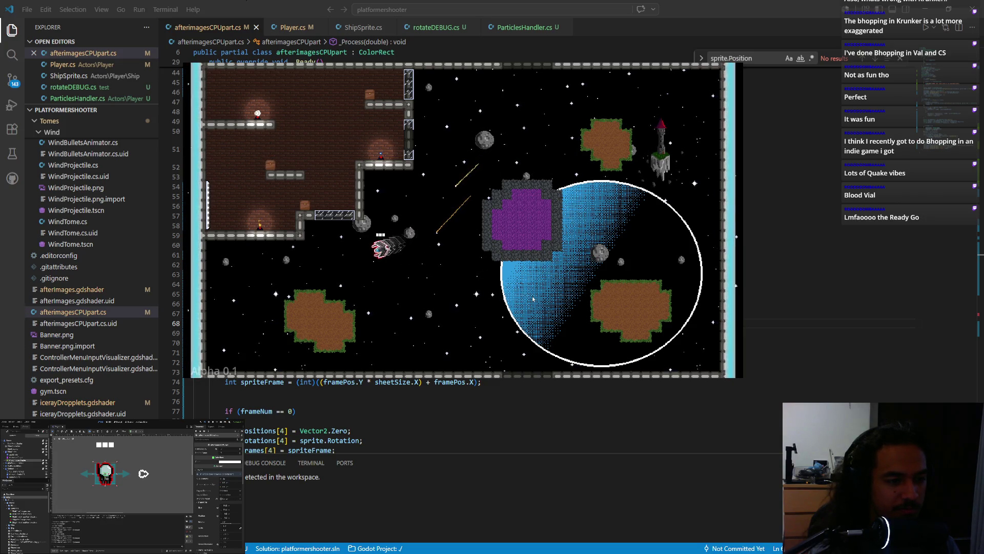
key("Up")
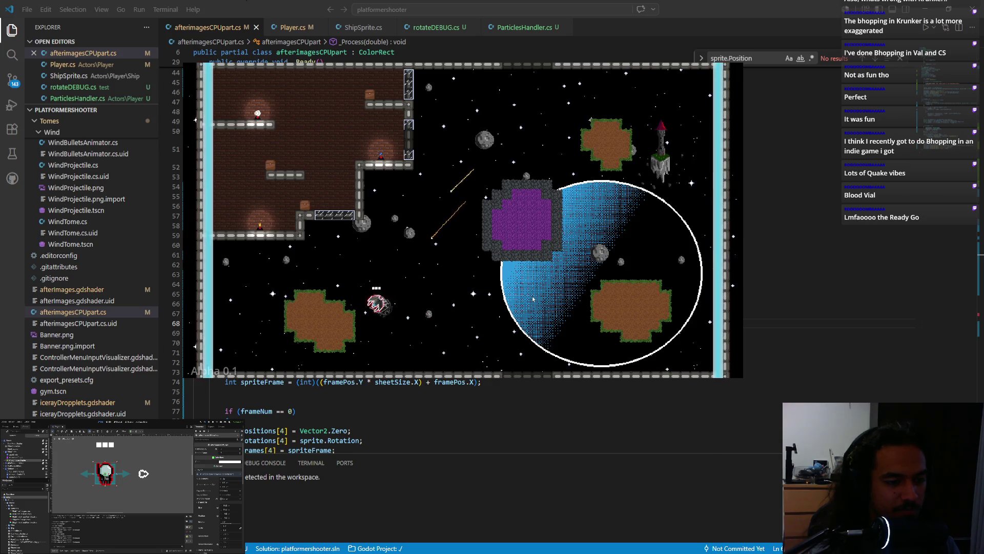
key("Up")
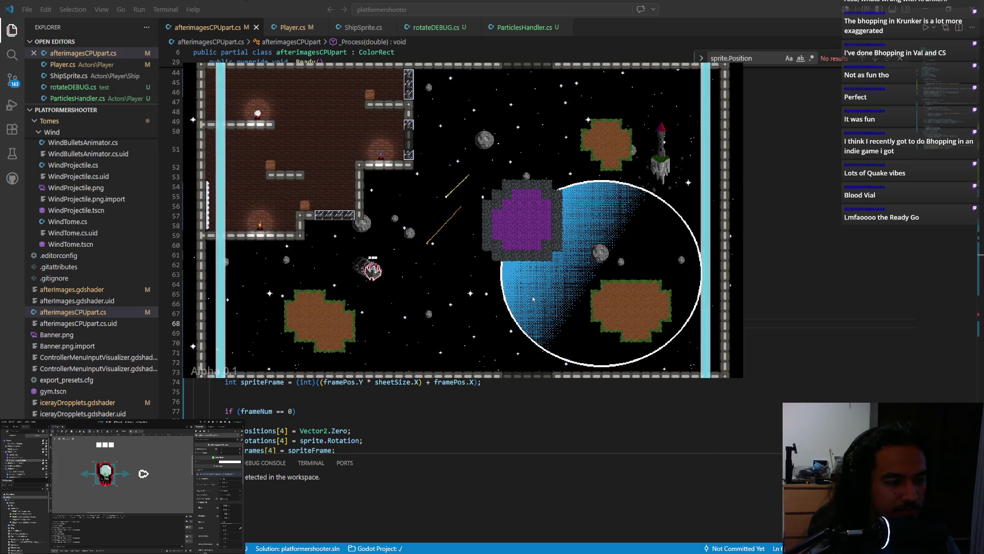
key("Up")
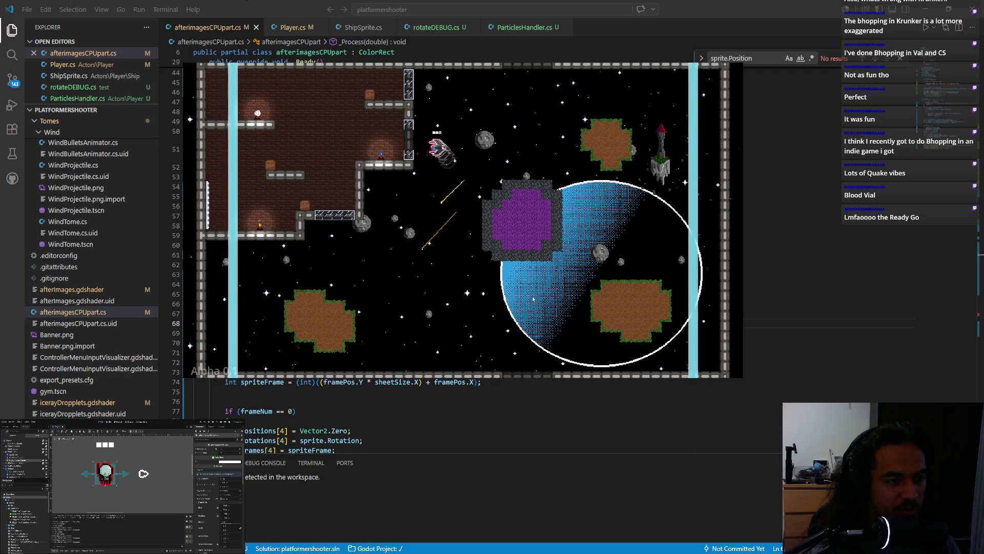
key("Up")
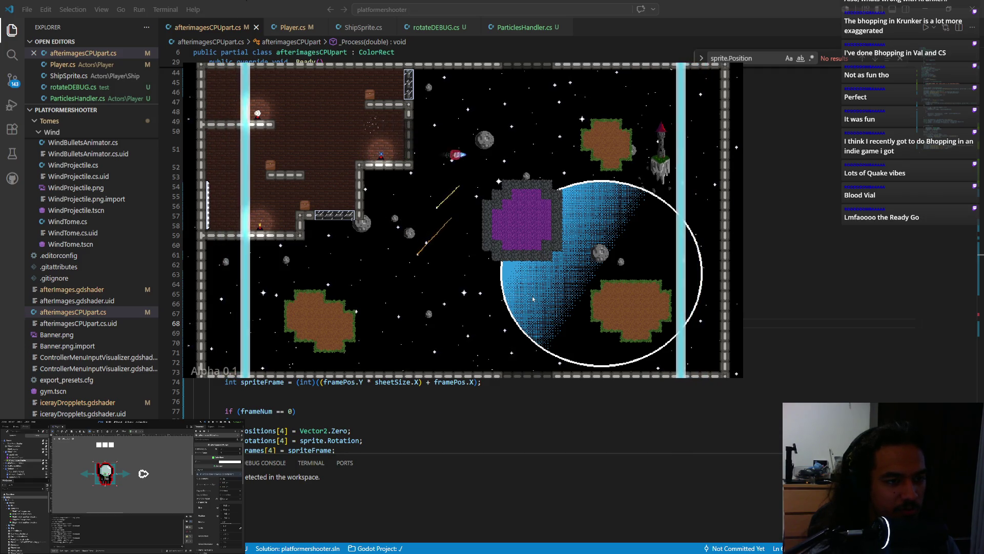
key("Left")
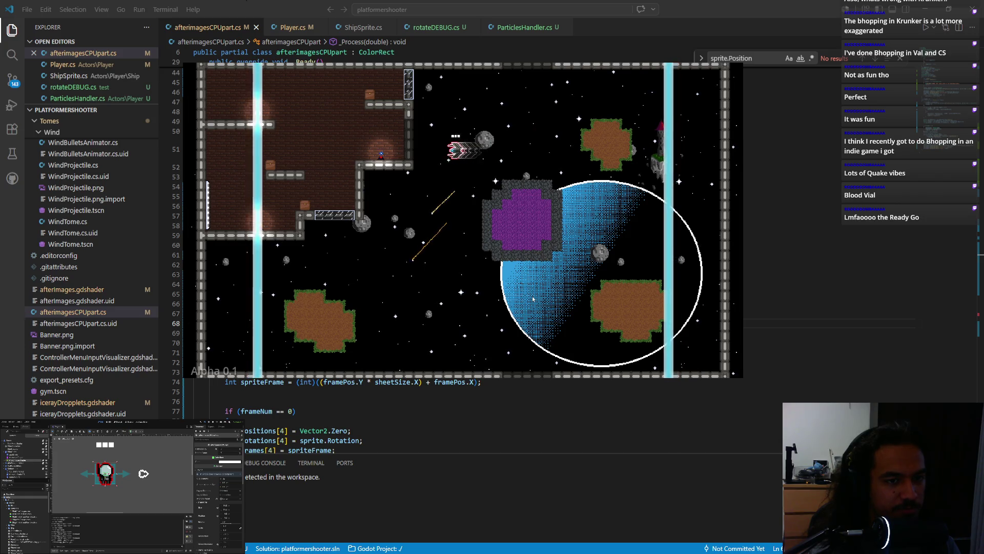
key("Up")
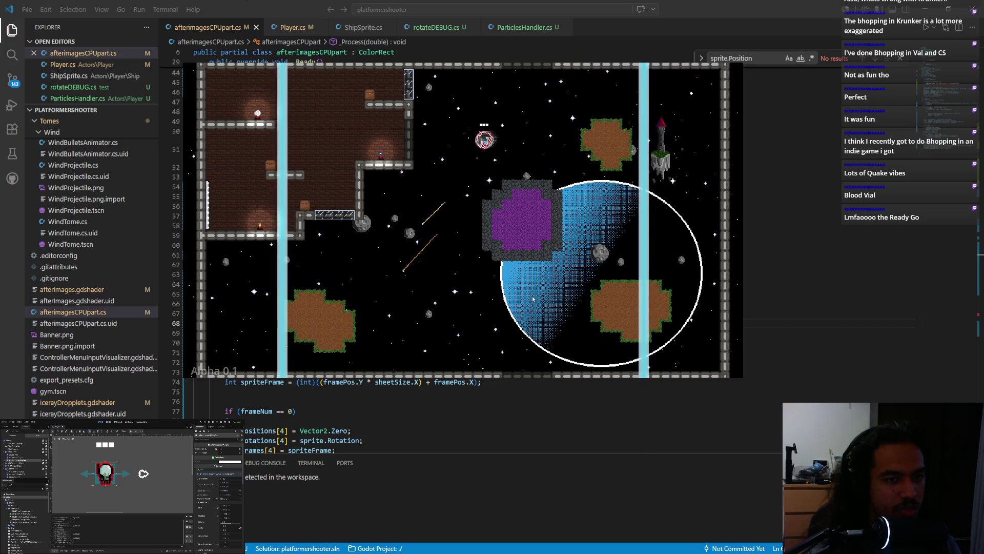
key("Left")
key("Down")
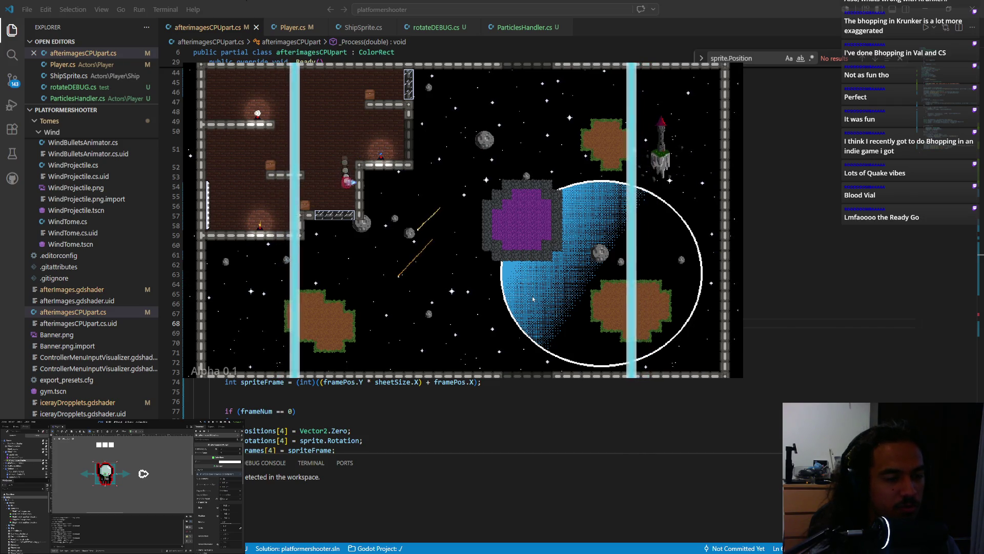
key("Right")
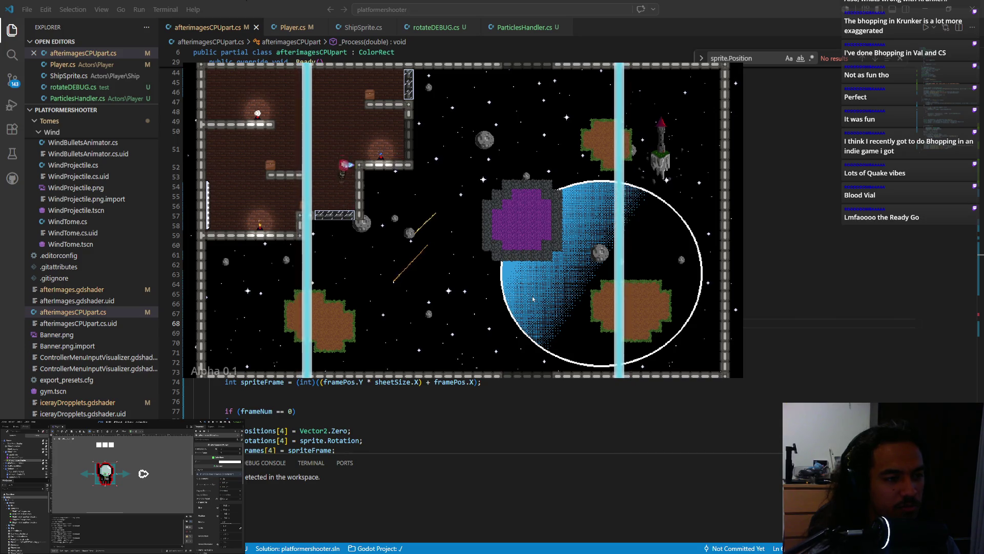
key("Left")
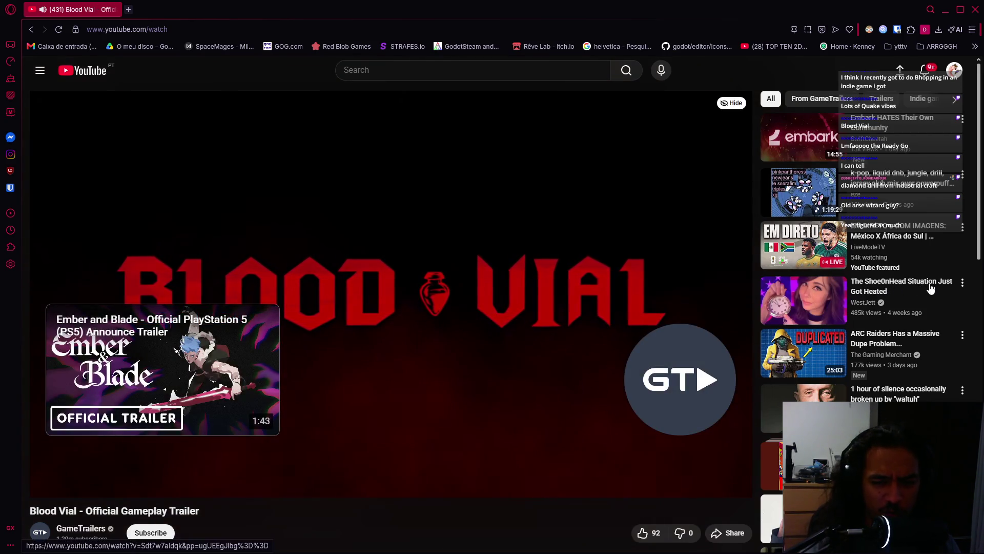
Leave the Blood Vial trailer in Opera and return to the Godot editor.
key("alt+Tab")
key("alt+Tab")
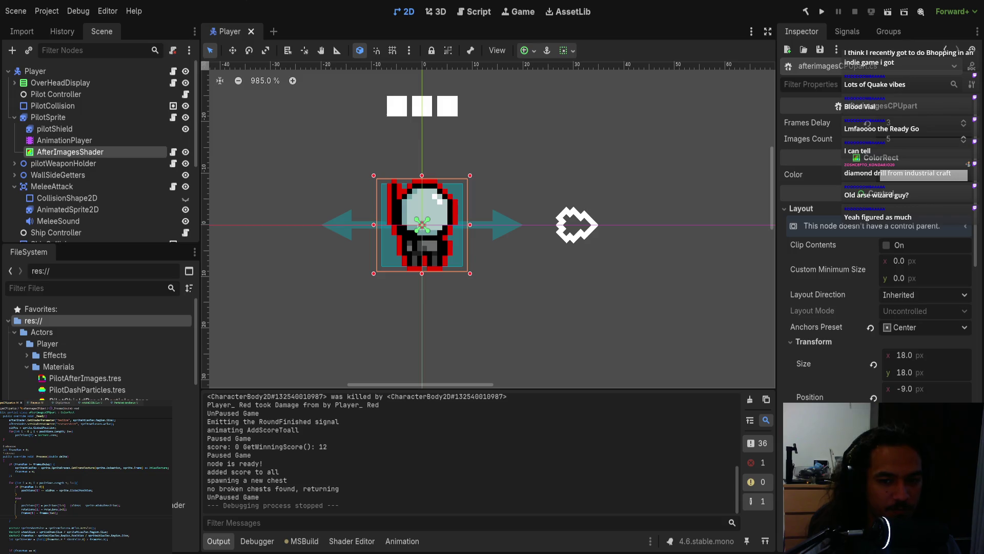
Zoom out of the 2D viewport, save the Player scene, and switch to Paint.
scroll(529, 245, "down", 8)
key("ctrl+s")
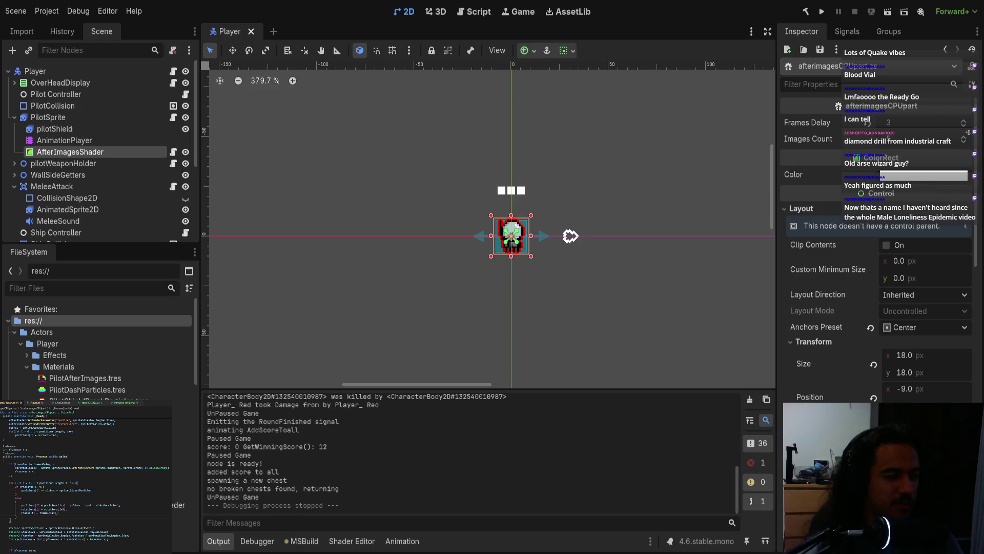
scroll(85, 519, "up", 7)
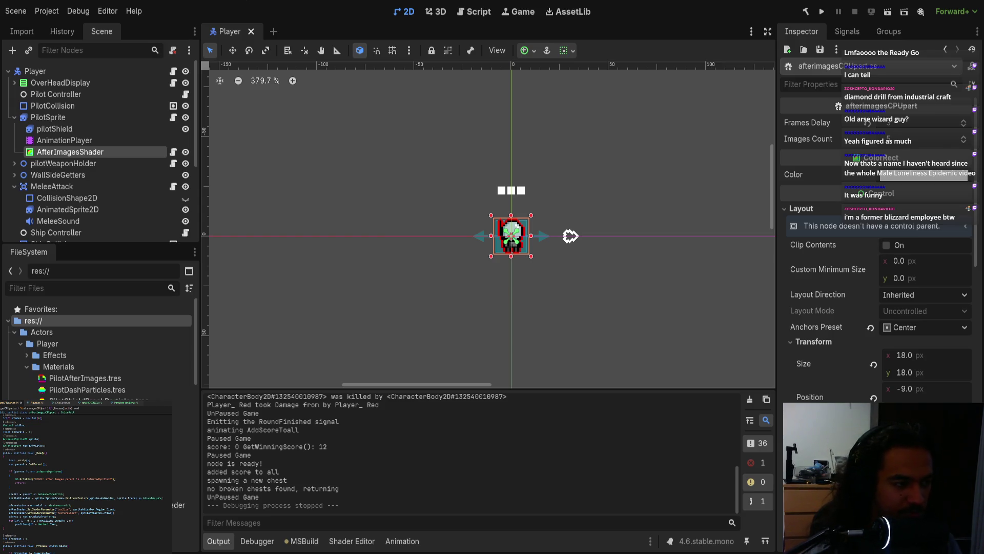
key("alt+Tab")
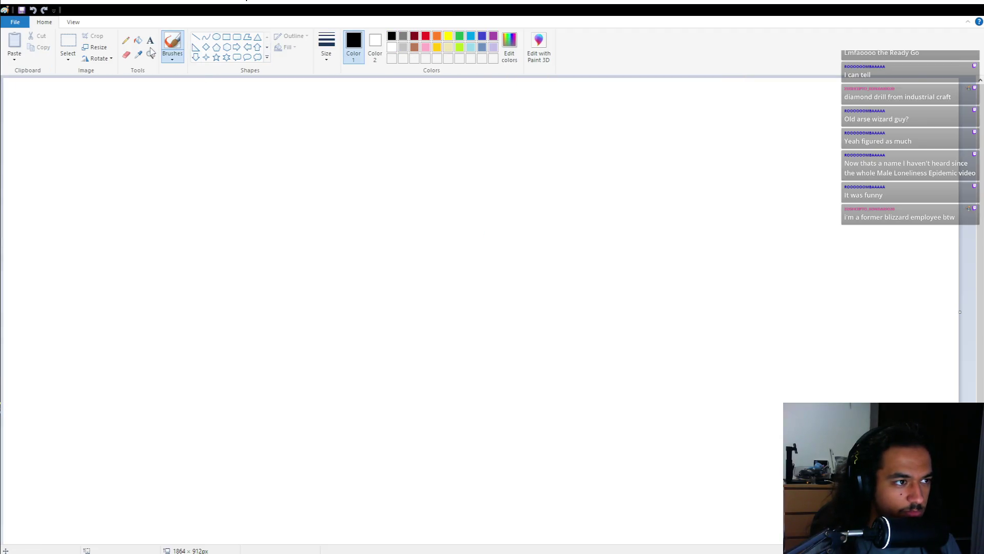
Fill the Paint canvas with black and set the brush colour to white.
left_click(138, 40)
left_click(173, 143)
left_click(375, 48)
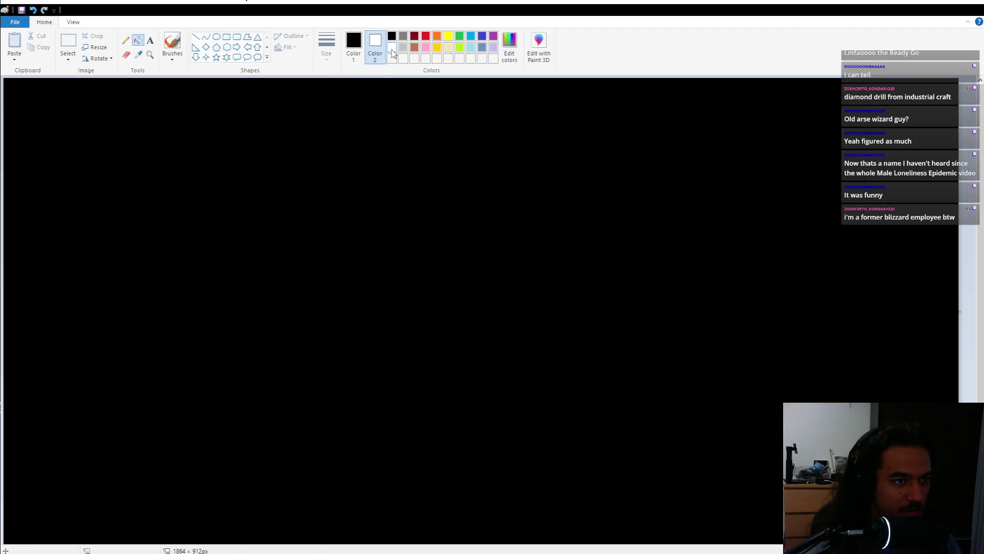
left_click(173, 41)
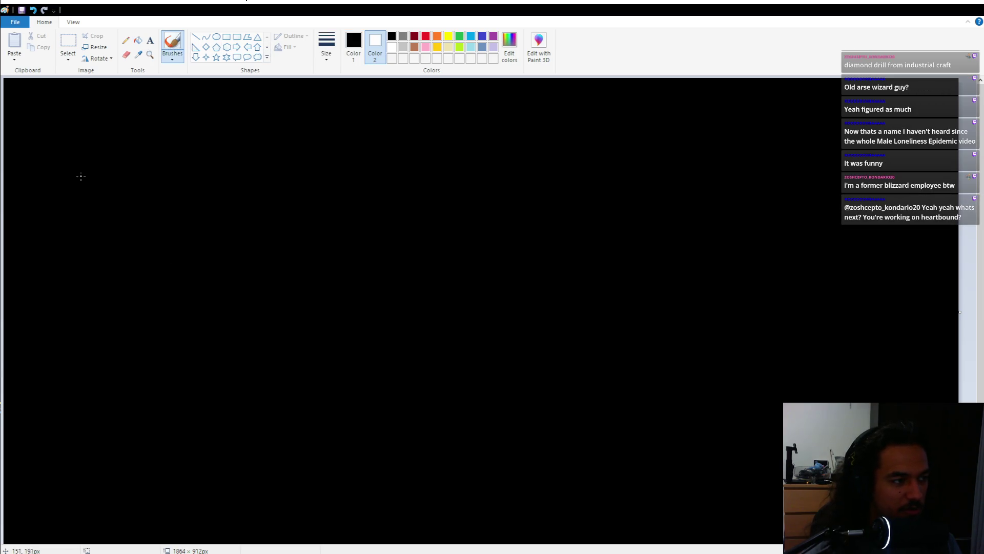
left_click(353, 46)
left_click(392, 47)
Hand-write an underlined word near the top with a downward arrow beneath it.
left_click_drag(152, 97, 147, 187)
key("ctrl+z")
left_click_drag(119, 109, 116, 181)
key("ctrl+z")
left_click_drag(113, 117, 179, 183)
left_click_drag(219, 159, 221, 122)
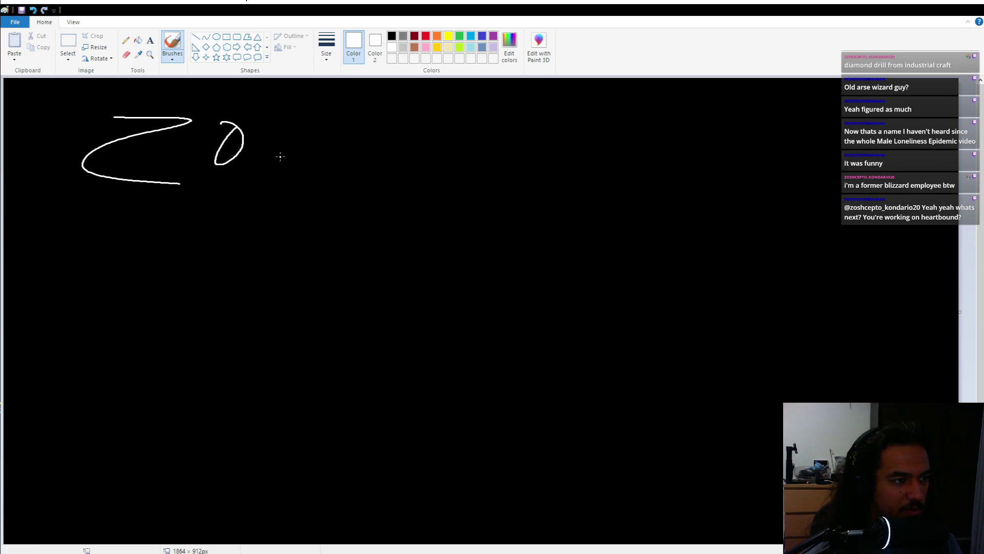
left_click_drag(308, 102, 274, 196)
left_click_drag(359, 132, 365, 196)
left_click_drag(394, 137, 393, 179)
left_click_drag(357, 168, 409, 168)
left_click_drag(149, 214, 414, 204)
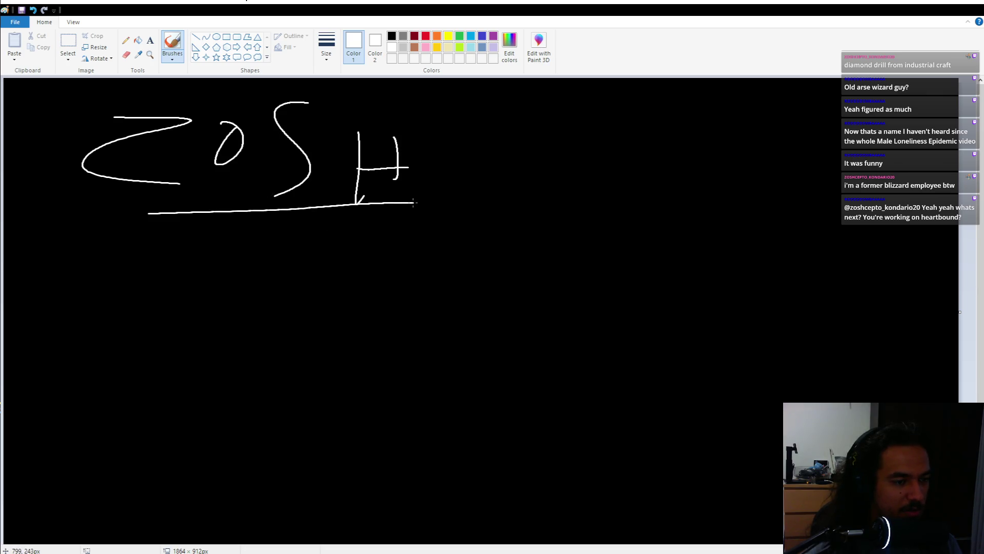
mouse_move(265, 216)
left_mouse_down()
mouse_move(320, 262)
mouse_move(229, 250)
left_mouse_up()
Hand-write BLIZZARD below the arrow in white brush strokes.
left_click_drag(121, 386, 132, 483)
mouse_move(91, 388)
left_mouse_down()
mouse_move(144, 421)
mouse_move(113, 490)
left_mouse_up()
left_click_drag(226, 377, 289, 490)
left_click_drag(301, 405, 304, 467)
left_click(308, 362)
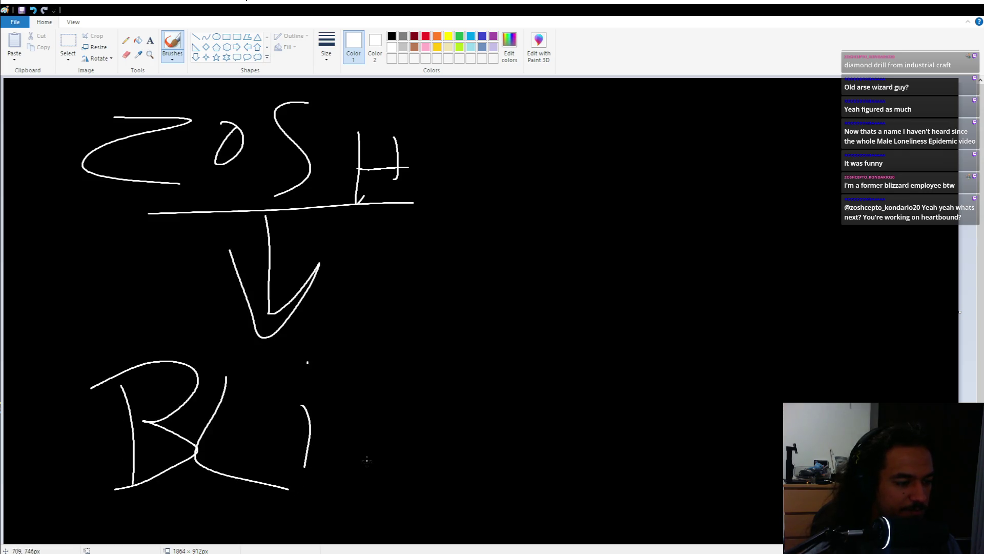
left_click_drag(365, 377, 415, 477)
mouse_move(448, 392)
left_mouse_down()
mouse_move(520, 482)
mouse_move(561, 467)
left_mouse_up()
left_click_drag(561, 433, 634, 420)
left_click_drag(641, 349, 647, 435)
mouse_move(637, 336)
left_mouse_down()
mouse_move(647, 410)
mouse_move(682, 467)
left_mouse_up()
left_click_drag(710, 336, 733, 435)
left_click_drag(683, 314, 708, 457)
Circle BLIZZARD with white scribbled loops and return to Godot.
mouse_move(728, 374)
left_mouse_down()
mouse_move(65, 436)
mouse_move(784, 476)
mouse_move(693, 506)
mouse_move(795, 369)
mouse_move(154, 533)
mouse_move(770, 451)
mouse_move(474, 370)
mouse_move(242, 467)
left_mouse_up()
mouse_move(128, 525)
left_mouse_down()
mouse_move(667, 462)
mouse_move(784, 477)
mouse_move(127, 544)
mouse_move(315, 498)
left_mouse_up()
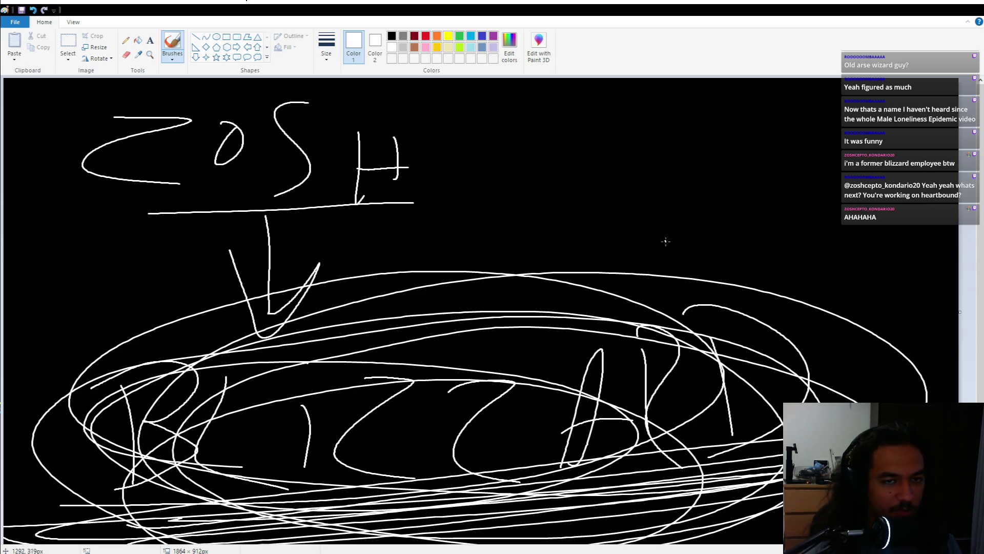
key("alt+Tab")
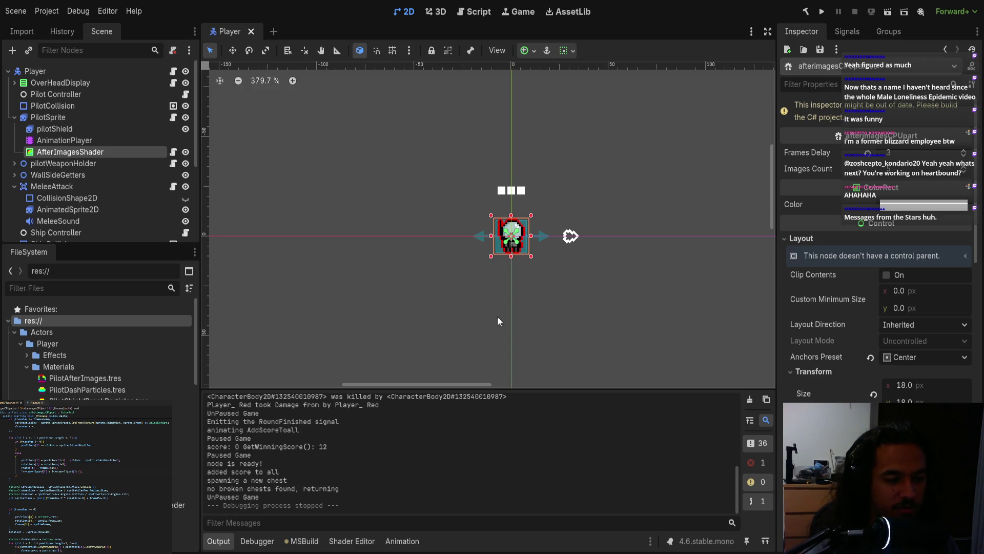
Bring up afterimagesCPUpart.cs in VS Code at the line-104 flip shader parameter.
left_click_drag(16, 471, 88, 470)
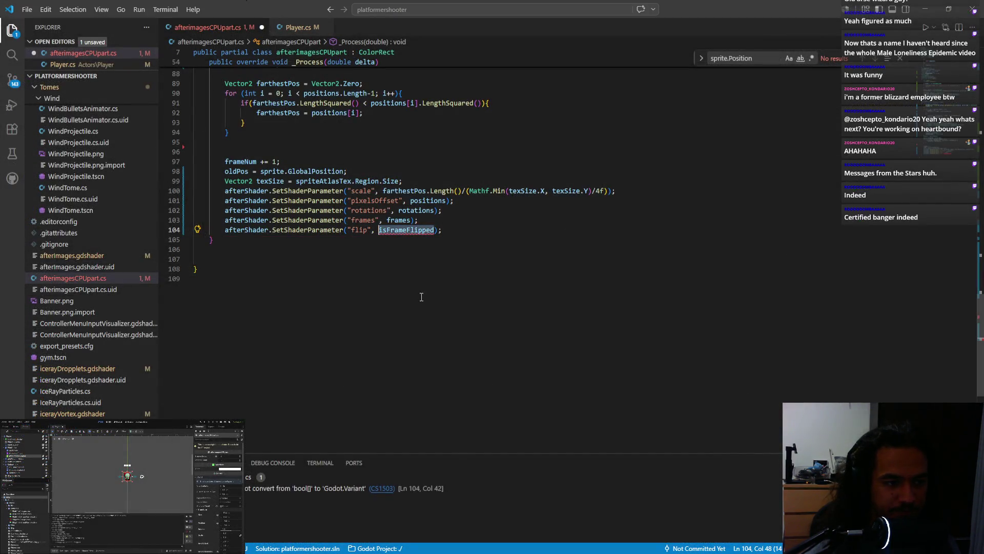
Save the script and select isFrameFlipped in the flip line 104.
scroll(401, 285, "up", 10)
scroll(401, 285, "down", 15)
left_click(418, 285)
left_click(421, 260)
key("Down")
scroll(413, 263, "up", 2)
key("ctrl+s")
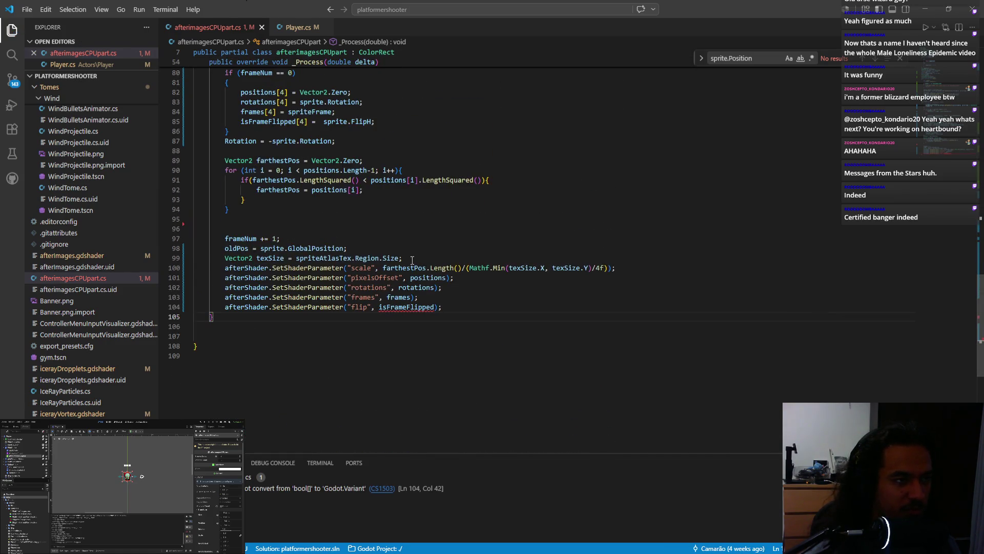
left_click(401, 307)
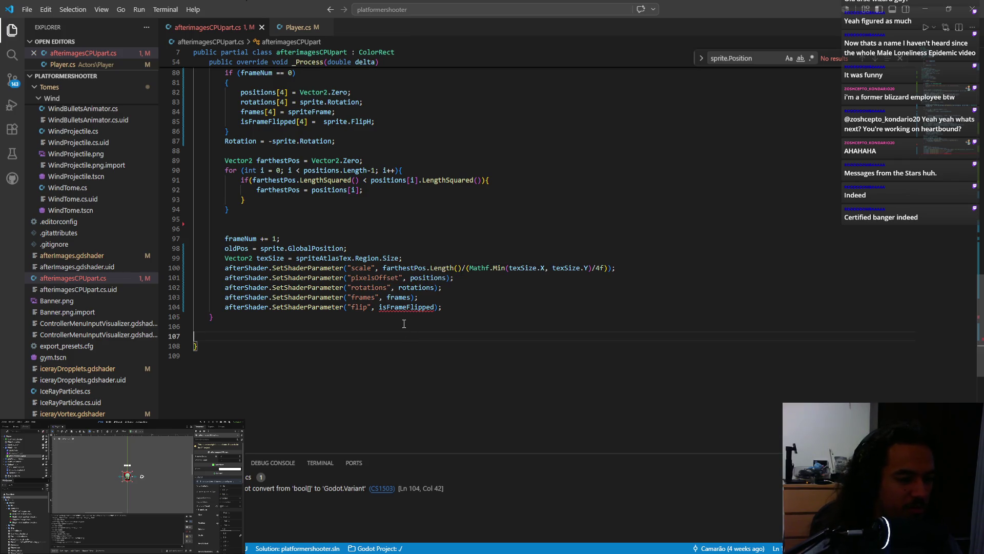
double_click(401, 307)
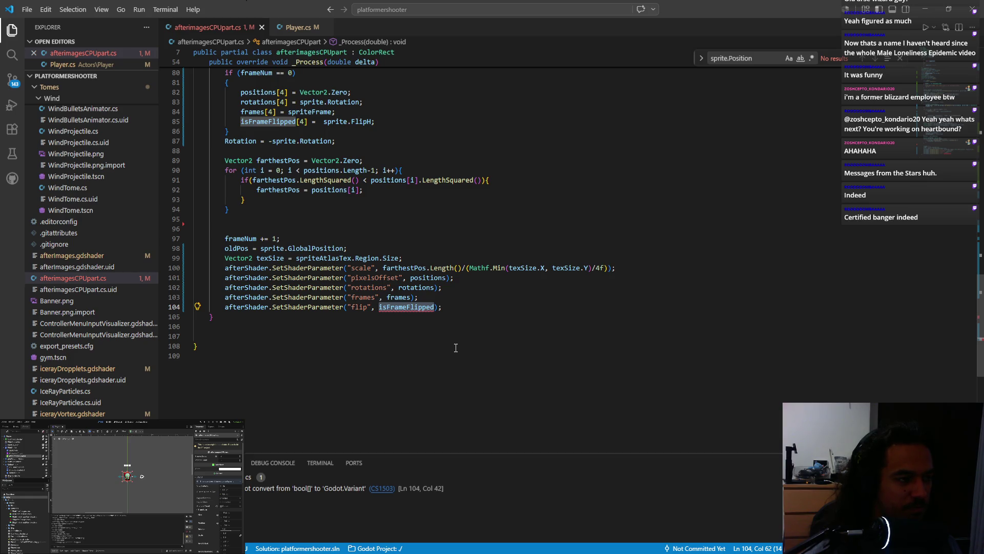
Inspect the bool[] isFrameFlipped declaration on line 26.
key("alt+Tab")
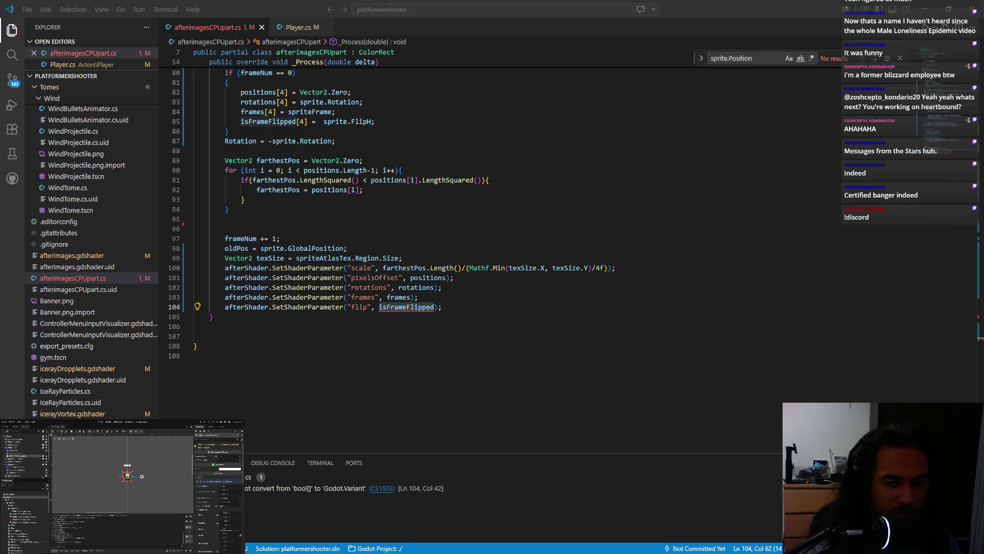
key("alt+Tab")
left_click(371, 344)
left_click(434, 307)
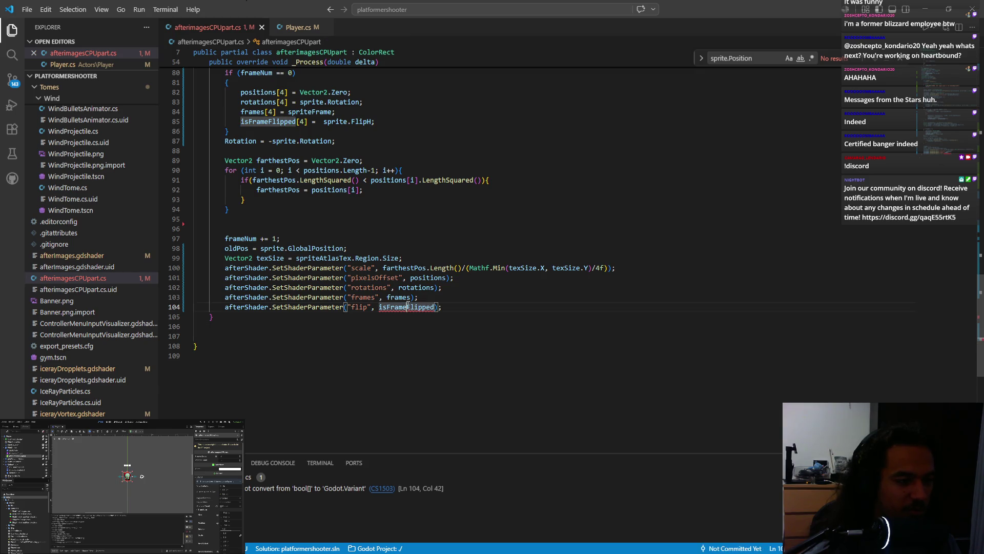
scroll(409, 326, "up", 3)
scroll(412, 318, "down", 4)
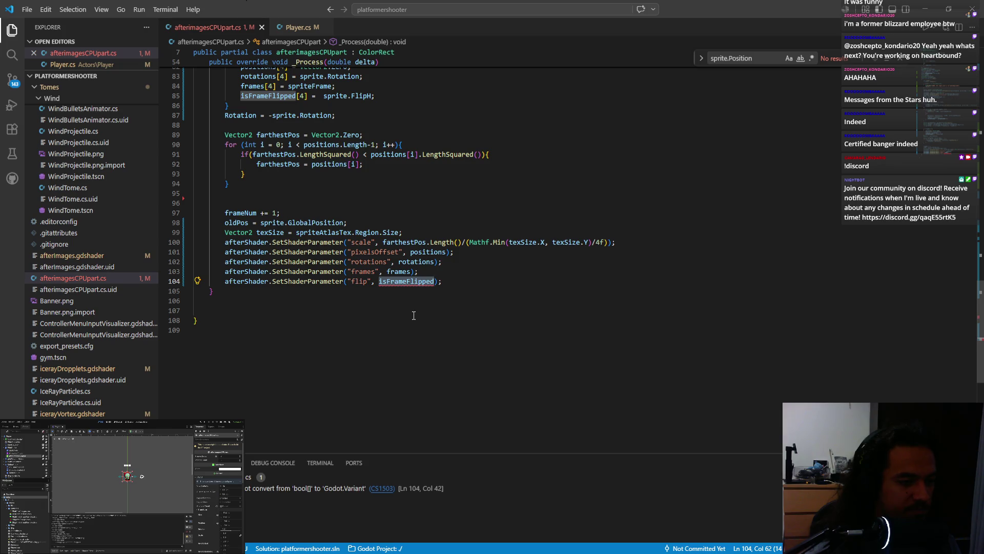
scroll(414, 315, "up", 20)
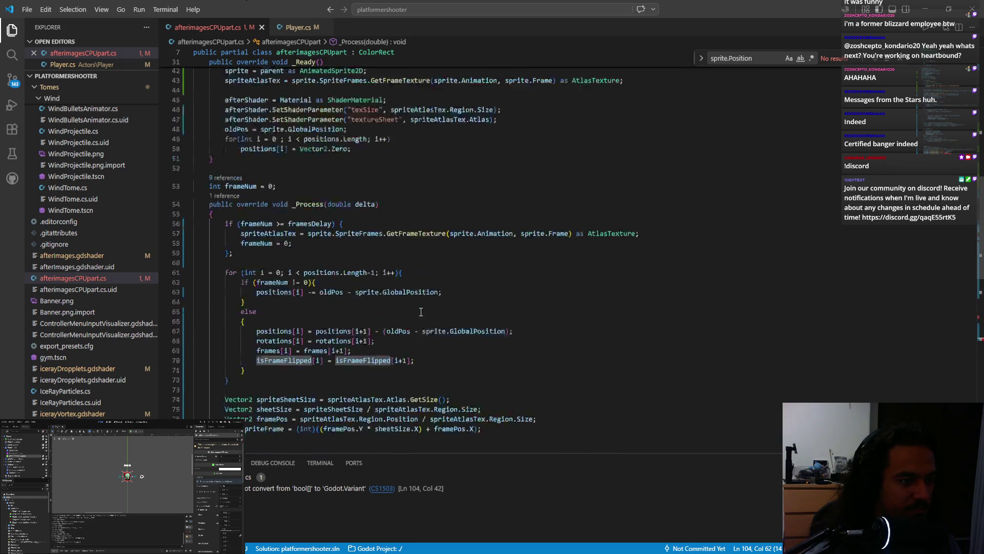
left_click(328, 232)
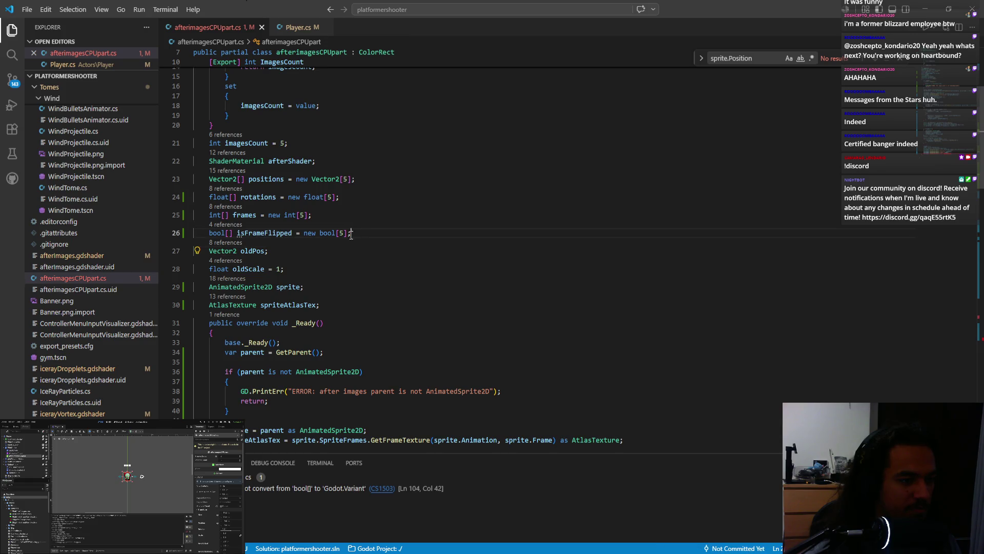
double_click(327, 232)
double_click(265, 231)
Jump to the CS1503 bool[]-to-Godot.Variant error from the Problems panel.
scroll(346, 274, "down", 10)
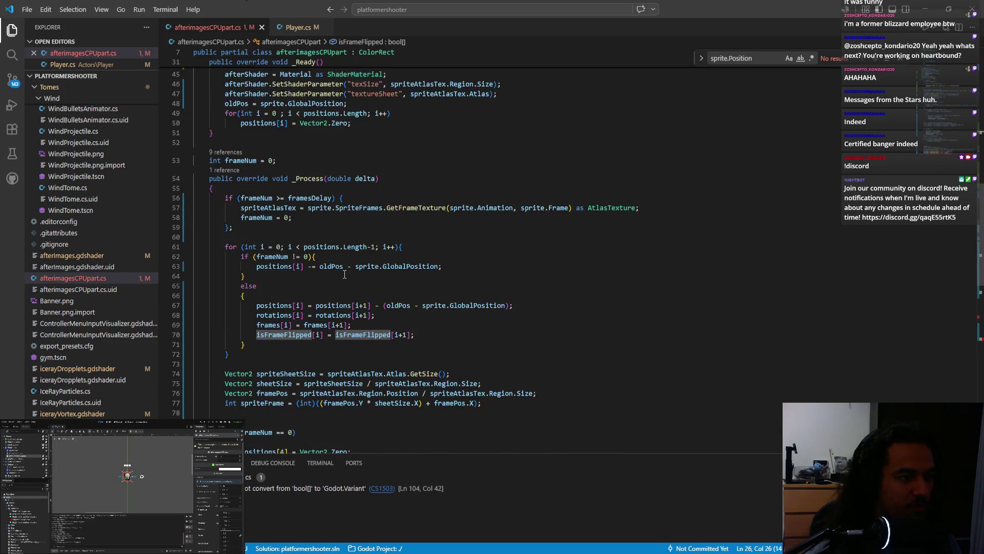
scroll(346, 274, "down", 3)
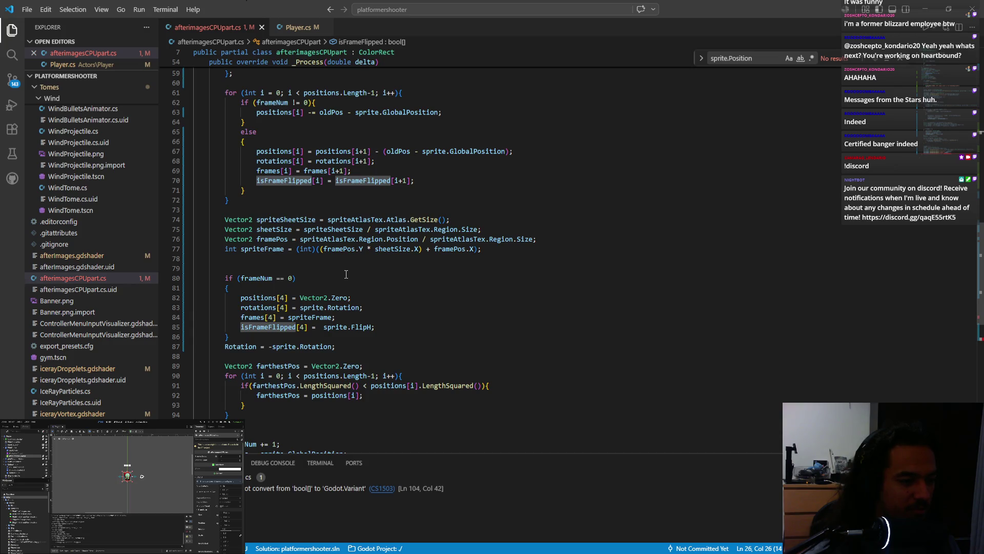
left_click(353, 491)
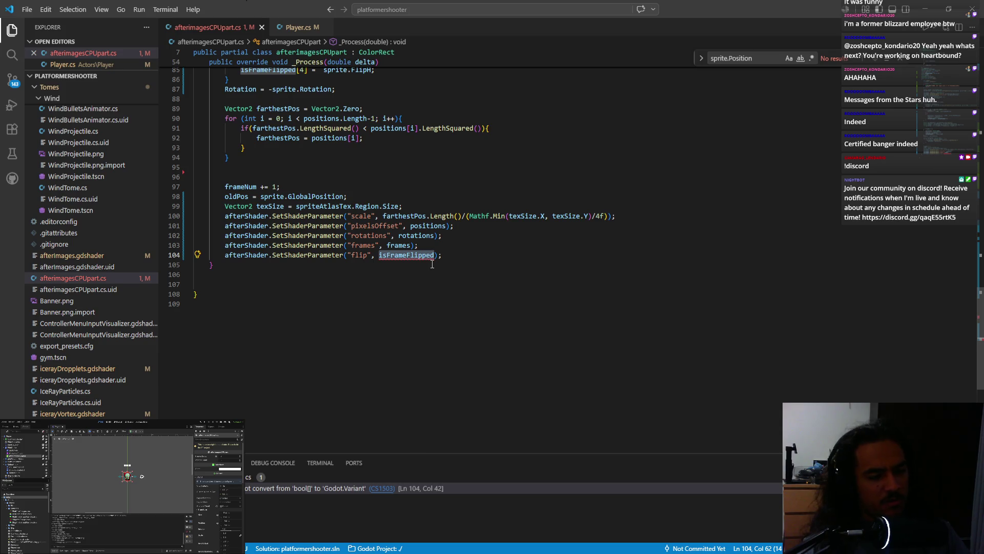
scroll(461, 275, "up", 1)
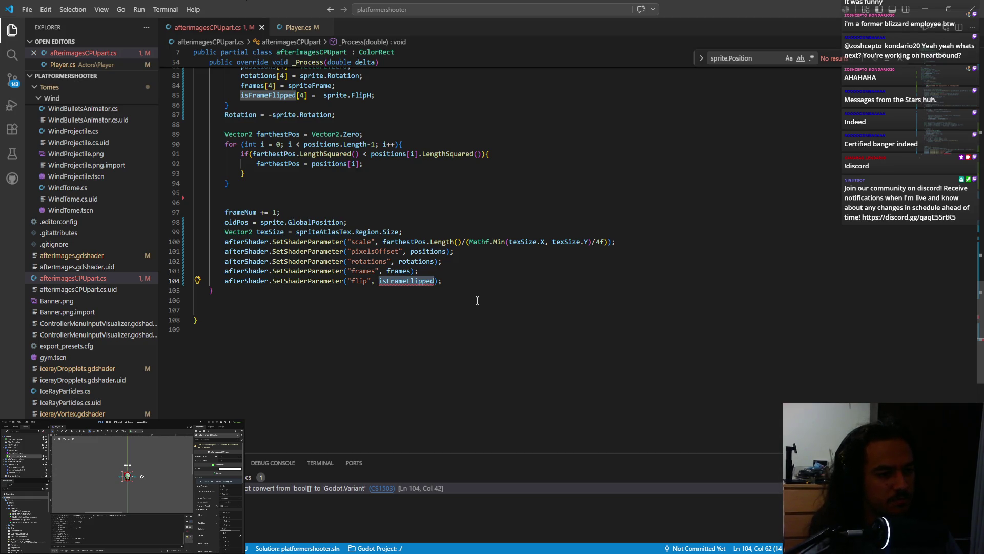
scroll(478, 300, "up", 5)
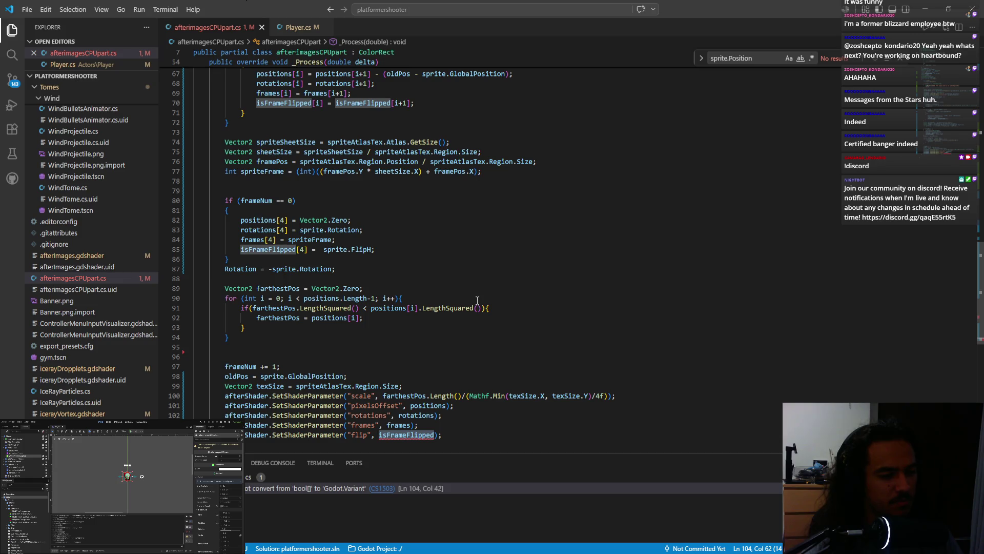
key("alt+Tab")
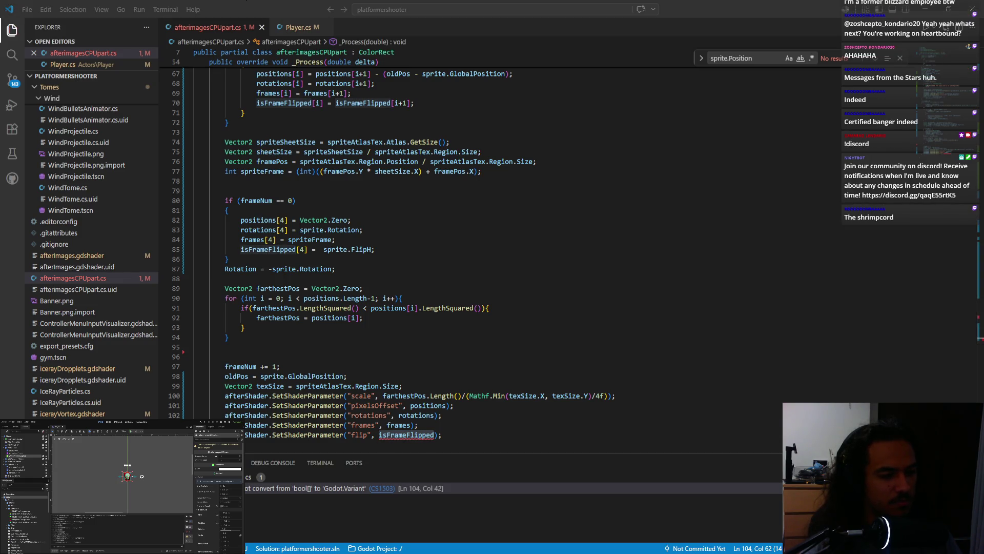
key("alt+Tab")
scroll(351, 437, "down", 3)
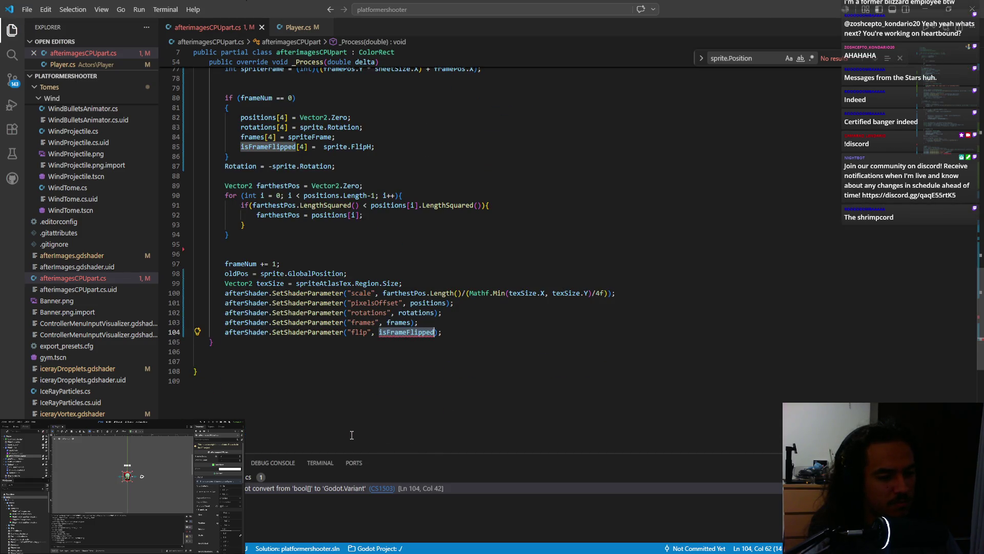
scroll(406, 361, "up", 15)
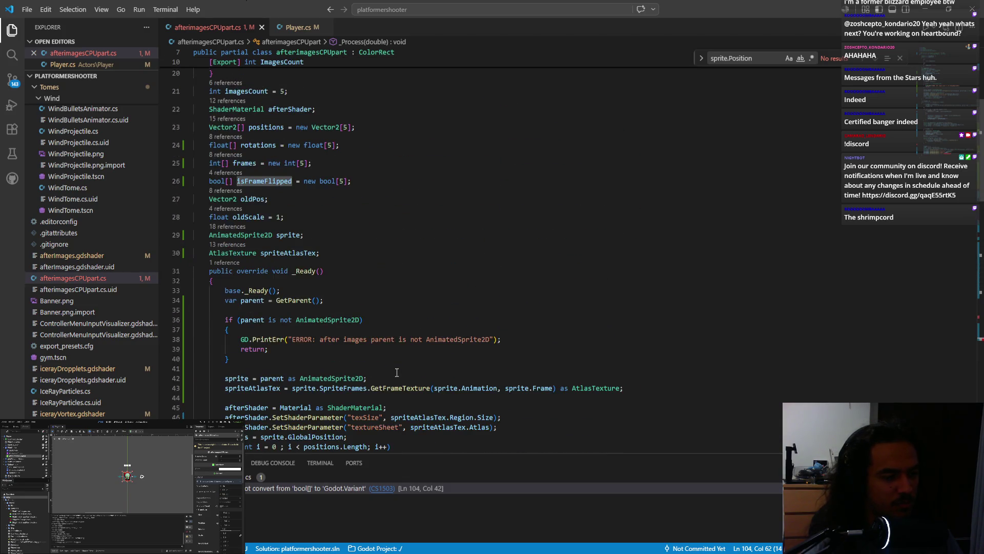
scroll(397, 372, "up", 5)
left_click(359, 488)
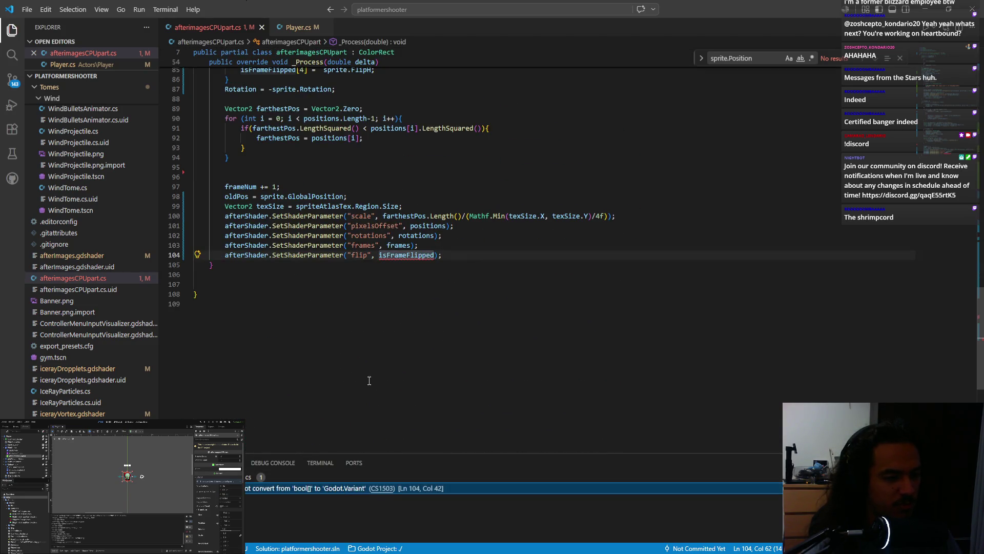
Select the bool type in the line 26 declaration and review it.
scroll(400, 333, "up", 15)
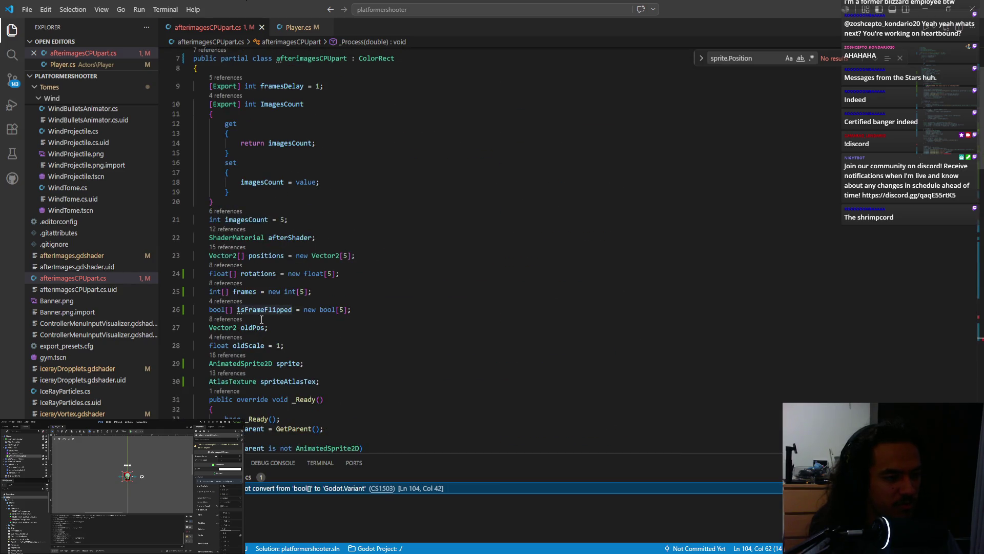
double_click(216, 309)
scroll(241, 317, "up", 3)
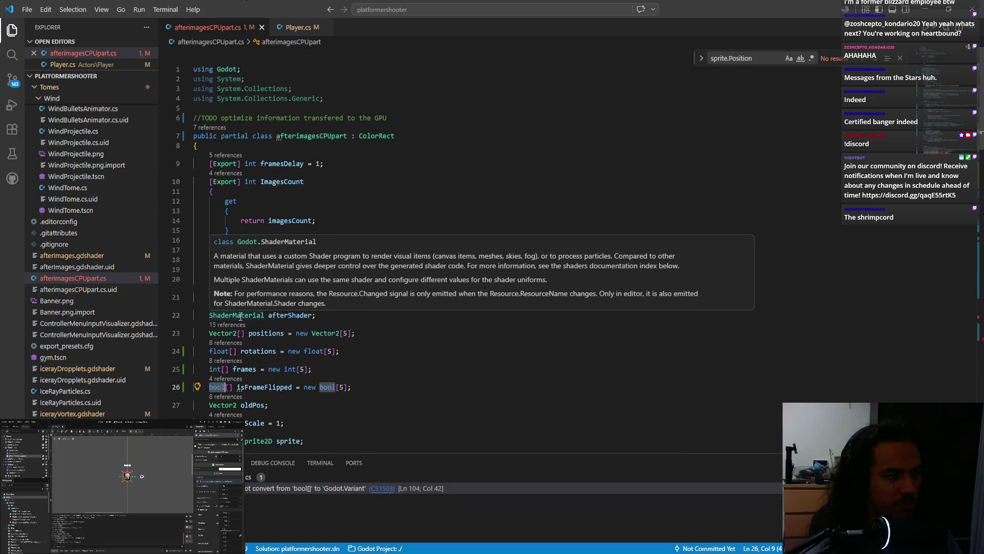
scroll(240, 317, "down", 1)
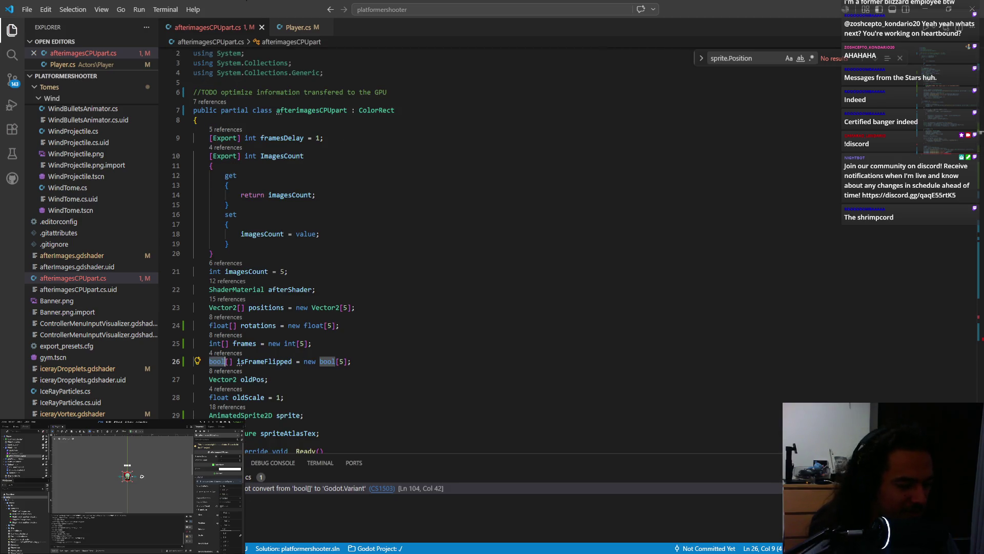
key("alt+Tab")
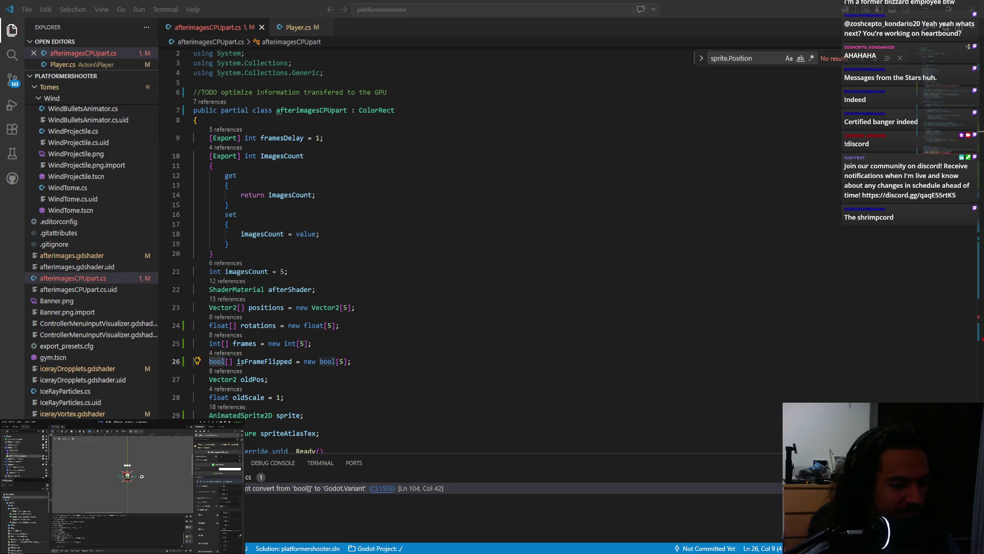
key("alt+Tab")
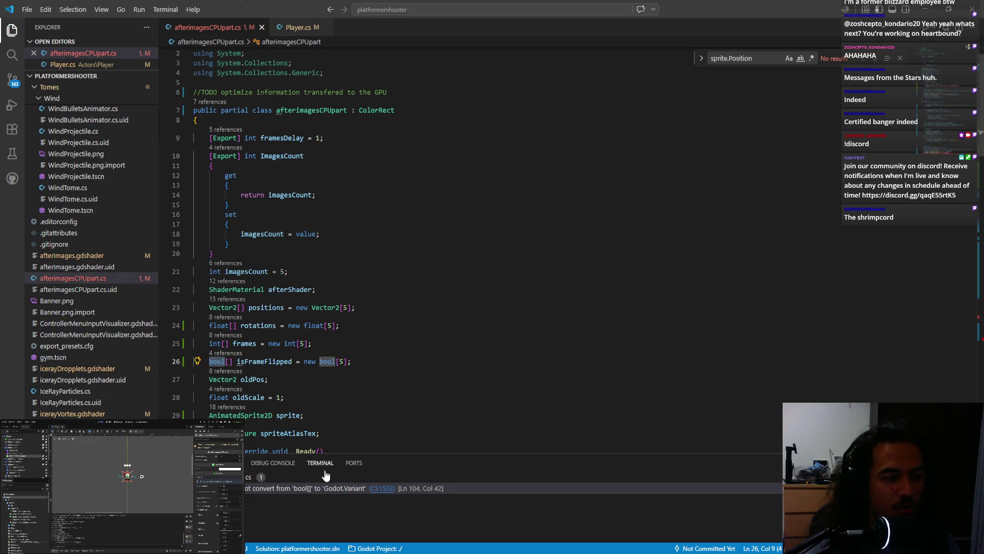
Switch from VS Code back to the Godot editor's Player scene.
key("alt+Tab")
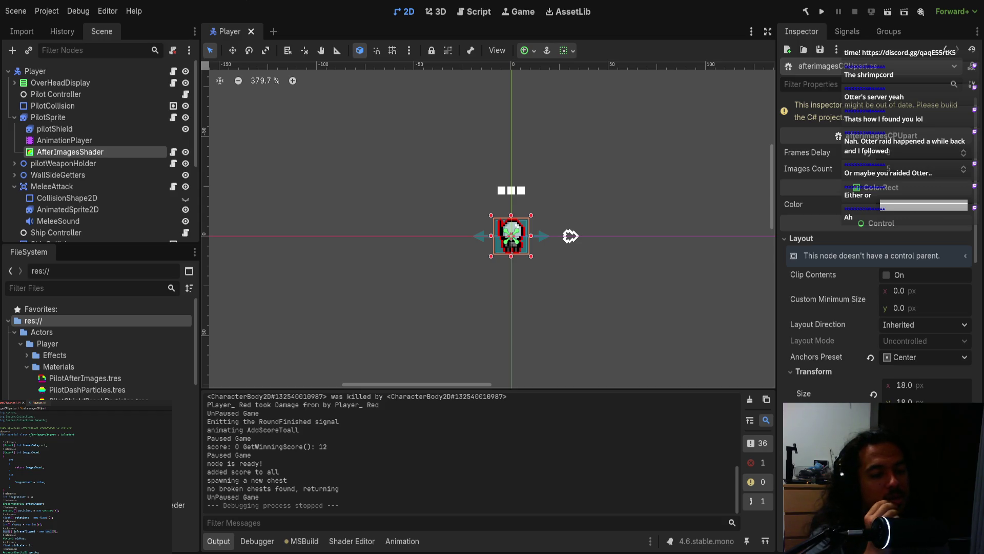
Scroll afterimagesCPUpart.cs through the bool array fields, _Ready and _Process, selecting the line-104 flip argument.
key("alt+Tab")
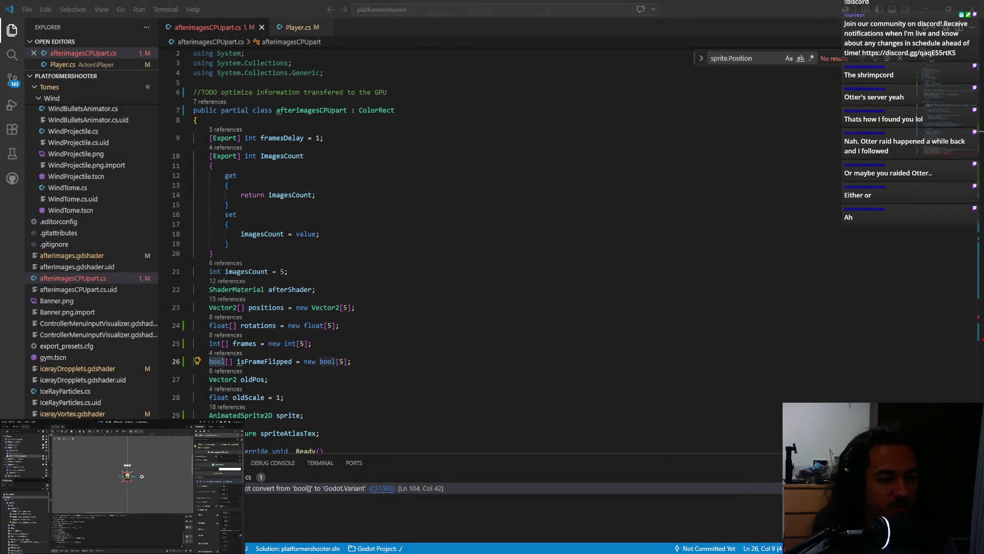
scroll(415, 370, "down", 10)
scroll(415, 370, "up", 10)
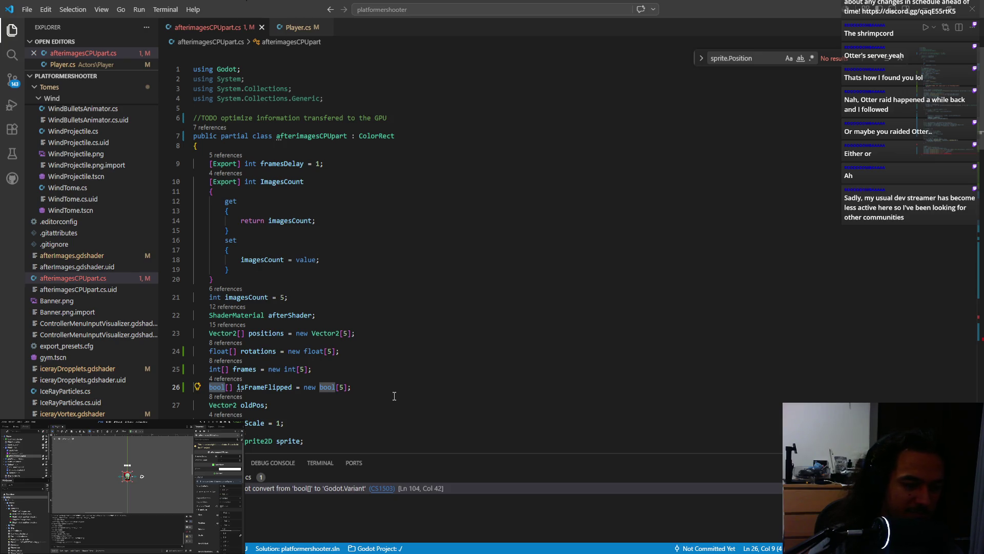
scroll(394, 396, "down", 2)
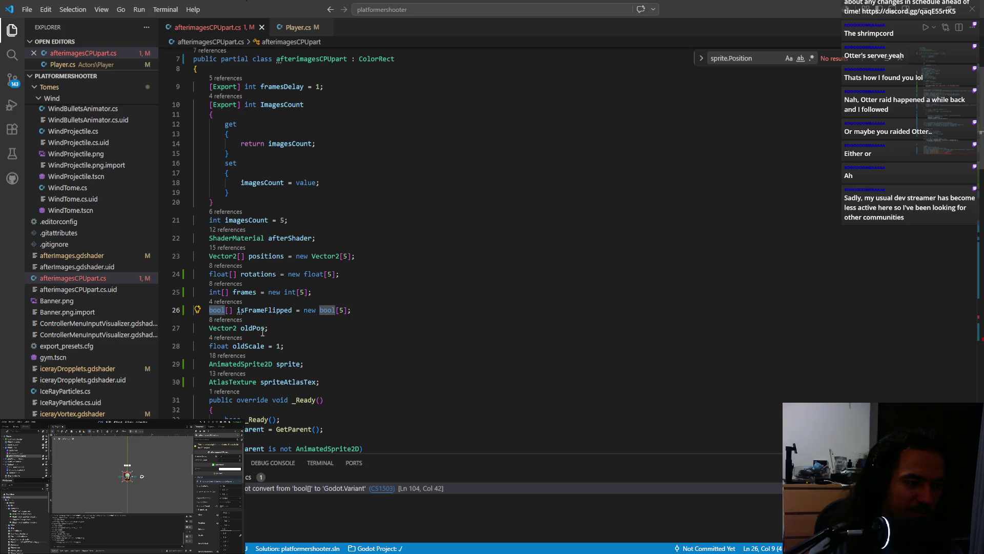
mouse_move(219, 309)
mouse_move(334, 313)
scroll(333, 313, "down", 15)
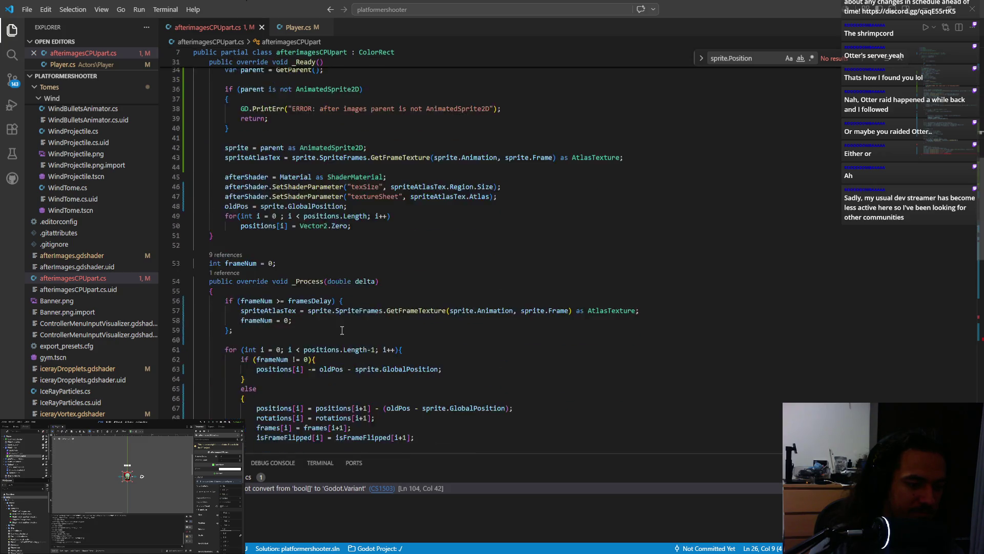
double_click(360, 282)
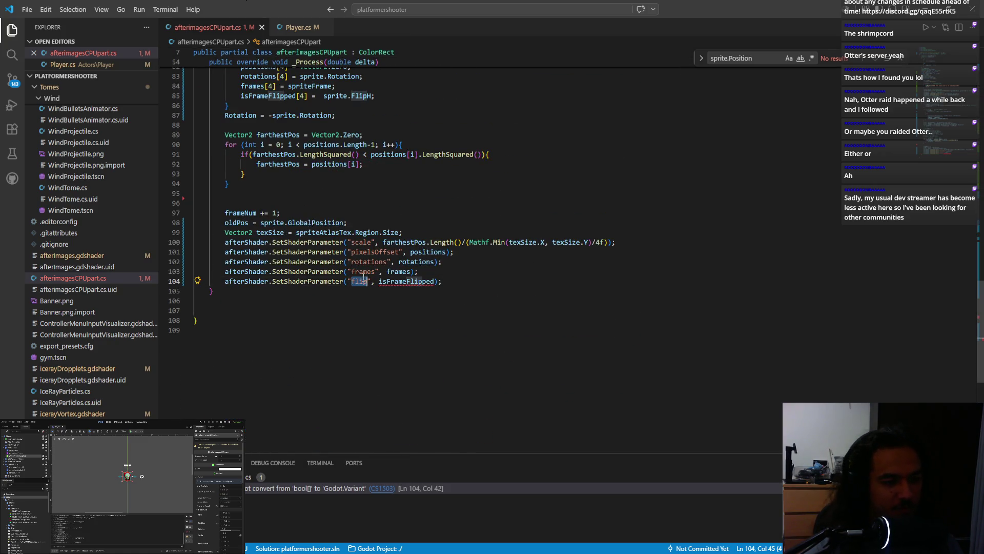
Try new bool[5] as the flip argument, then delete it and save.
double_click(409, 278)
type("new vo")
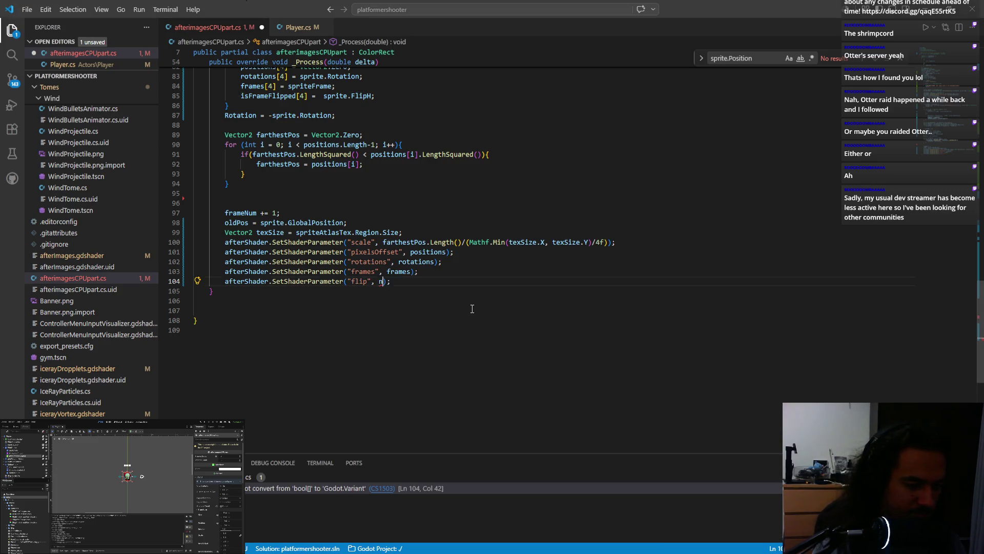
key("BackSpace")
type("bool")
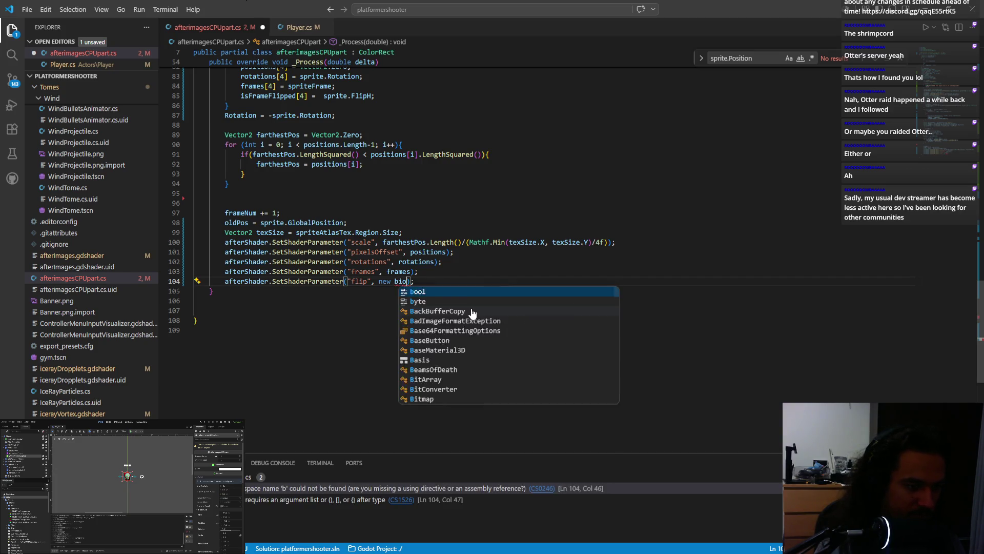
type("[")
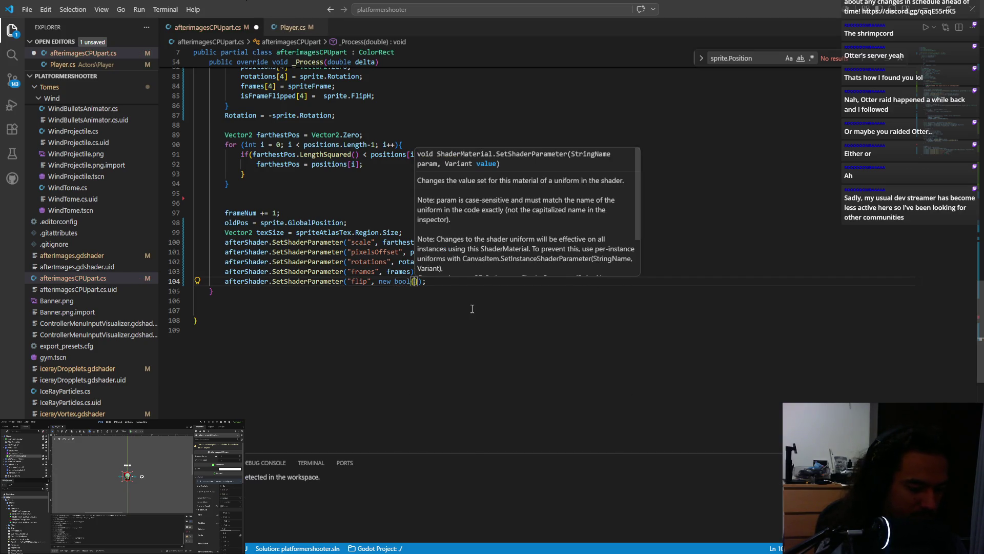
type("5")
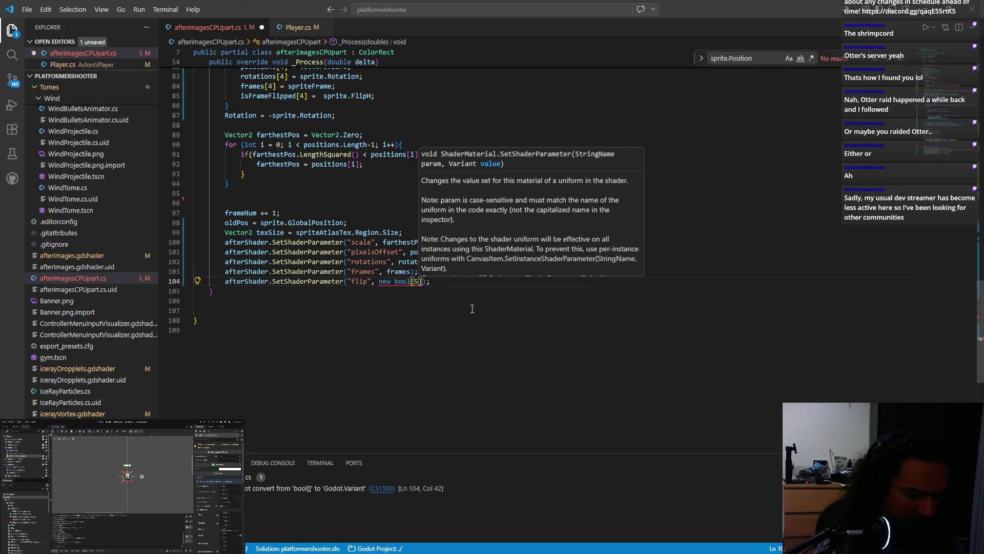
key("Left")
key("Left")
key("Left")
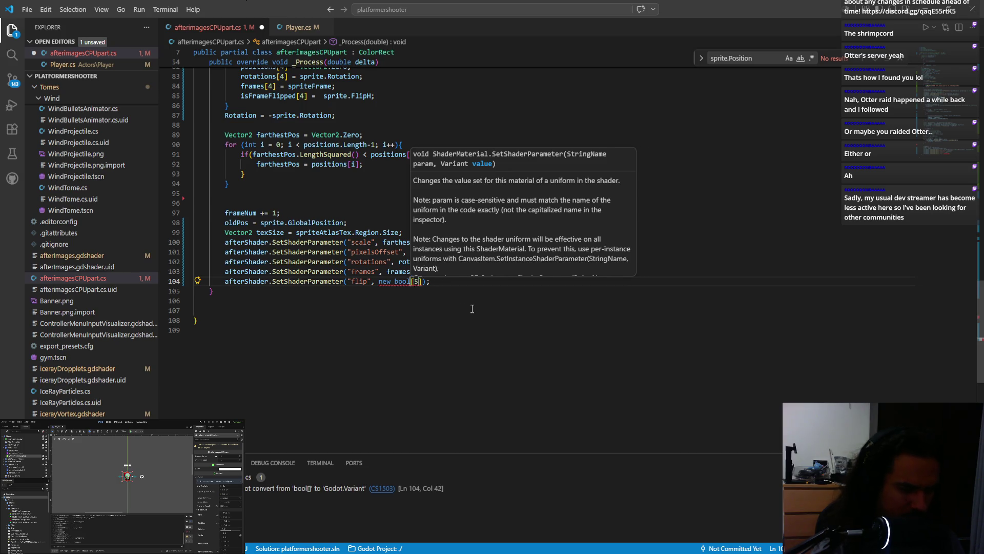
key("Left")
key("Left")
key("Left")
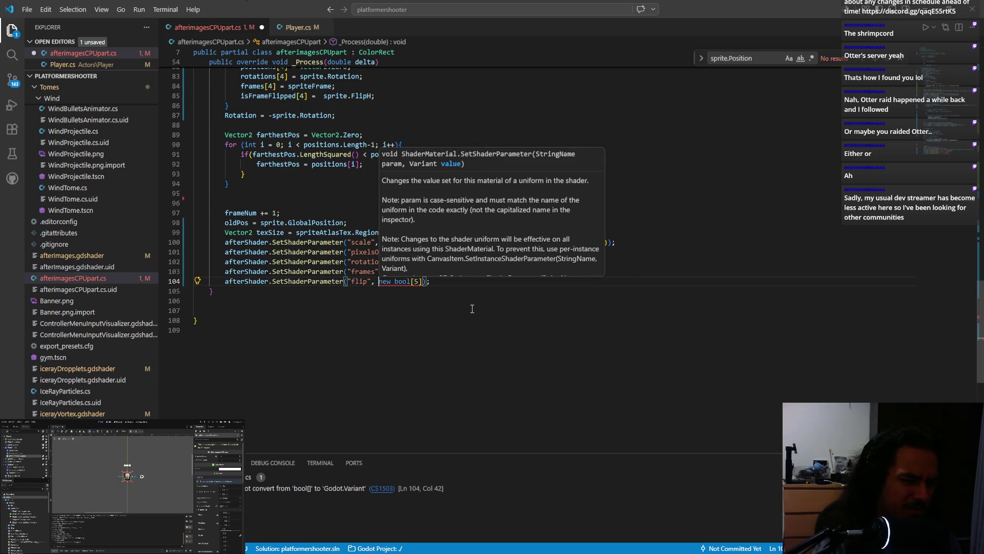
type("(var")
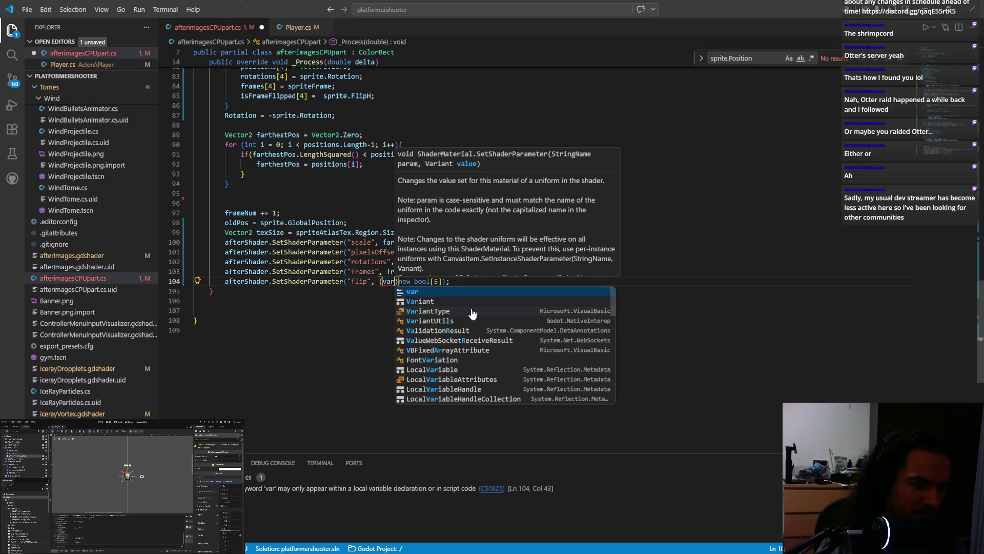
key("BackSpace")
key("BackSpace")
key("BackSpace")
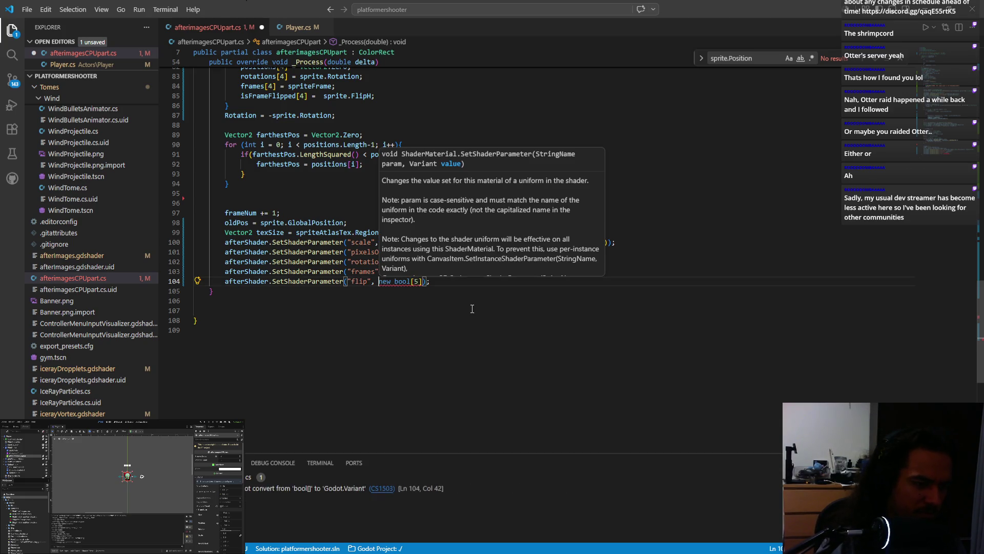
key("ctrl+shift+Left")
key("ctrl+shift+Left")
key("ctrl+shift+Left")
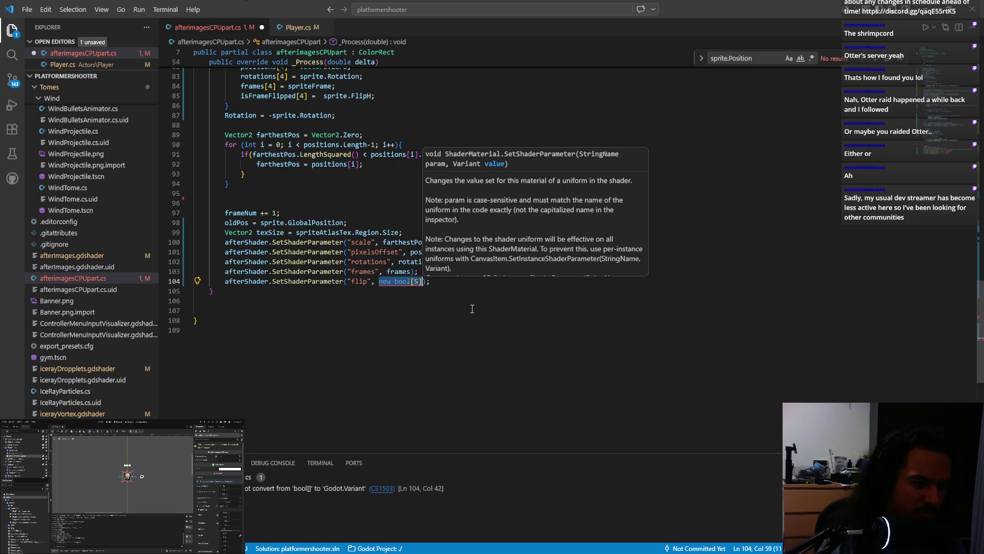
key("BackSpace")
key("ctrl+s")
Look up where isFrameFlipped is declared and used.
scroll(441, 287, "up", 20)
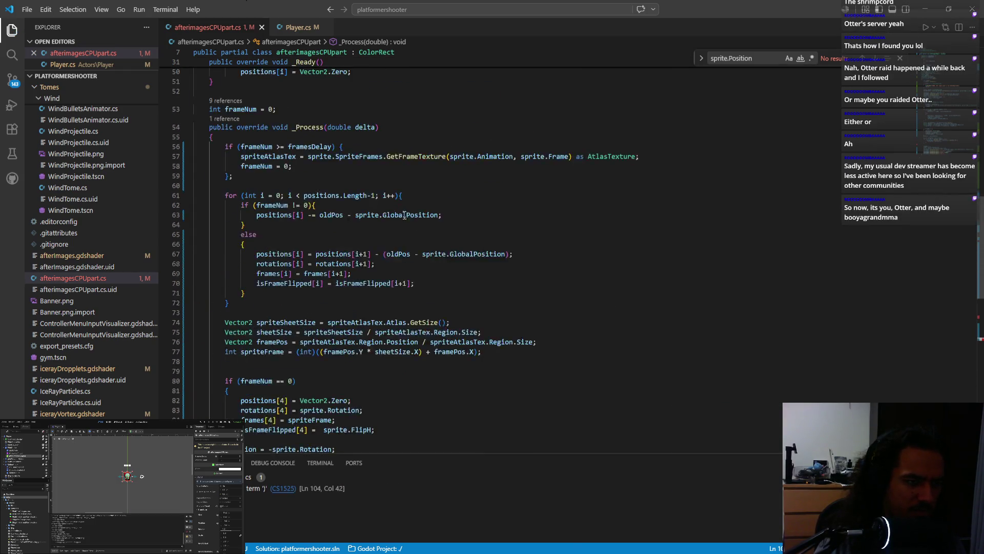
scroll(405, 251, "up", 5)
scroll(389, 249, "down", 20)
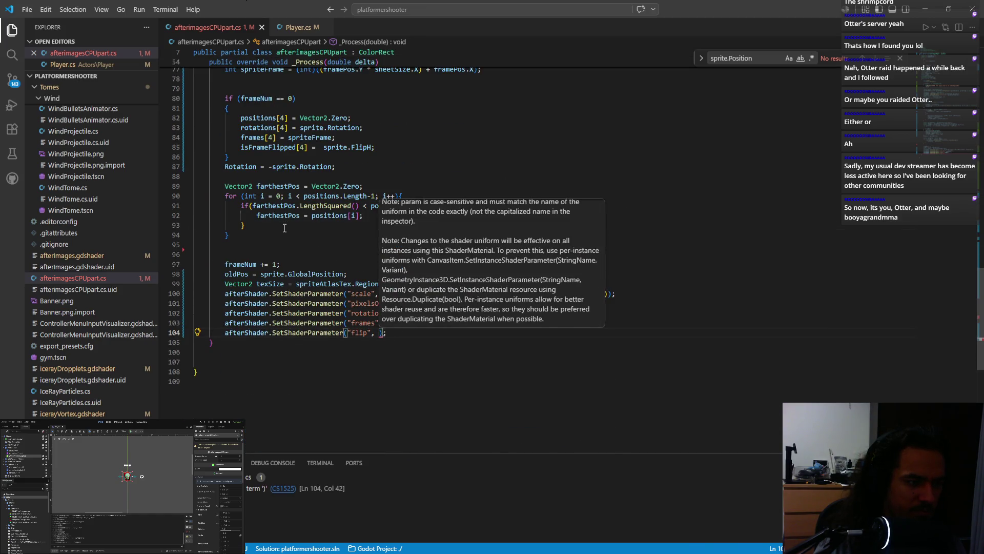
left_click(294, 225)
scroll(345, 274, "up", 20)
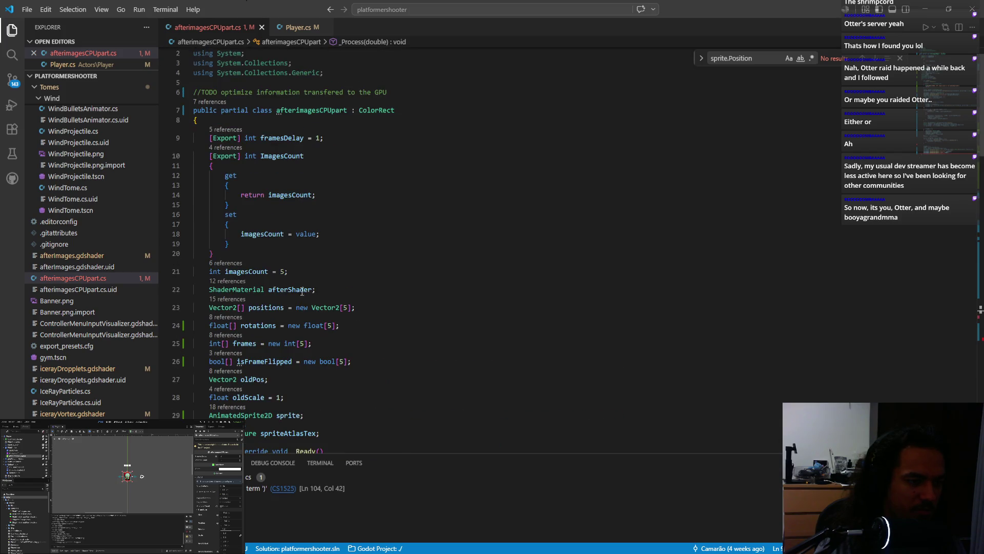
left_click(282, 361)
scroll(282, 360, "down", 15)
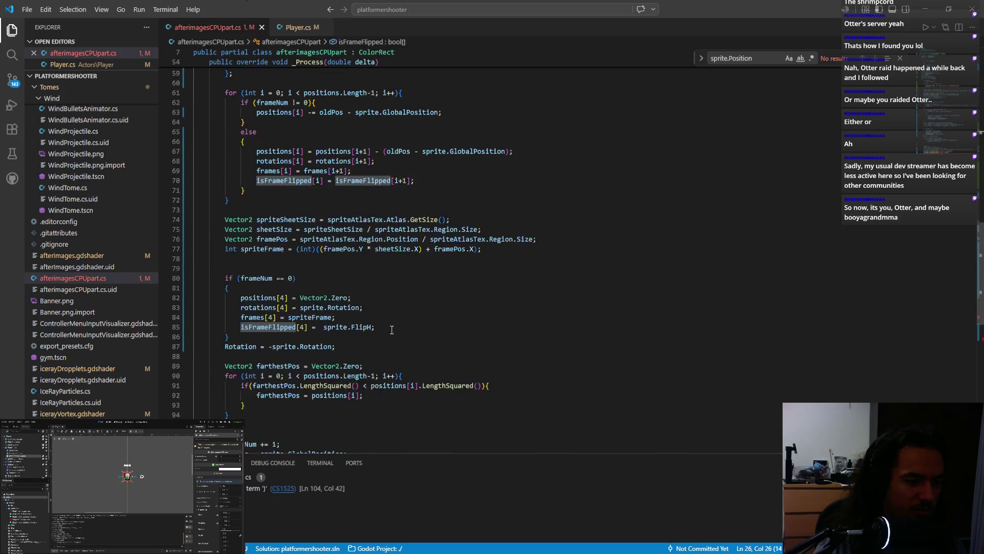
scroll(372, 359, "down", 4)
Try isFrameFlipped.ToArray() as the flip argument, revert to isFrameFlipped, and save.
left_click(379, 281)
type("isFrameFlipped.")
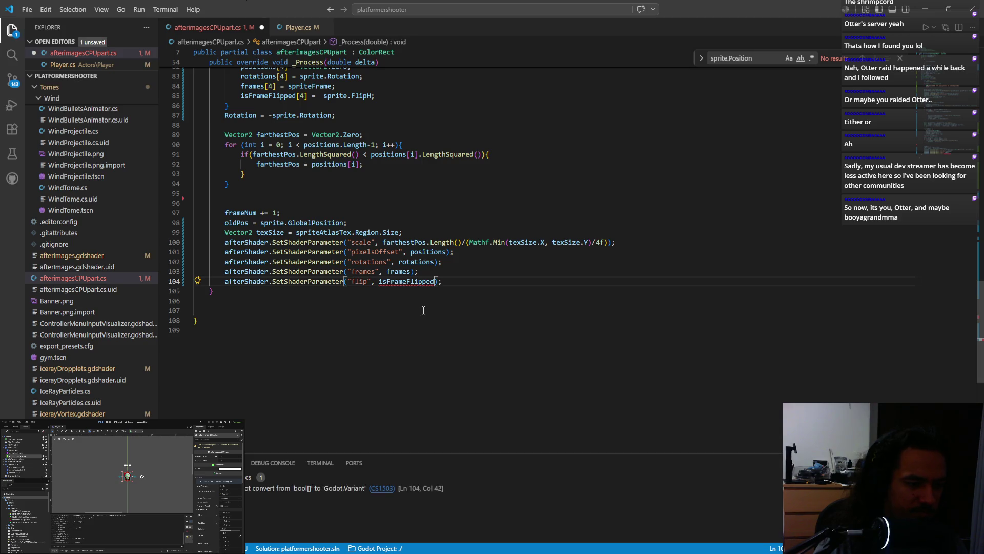
type("ToA")
key("Tab")
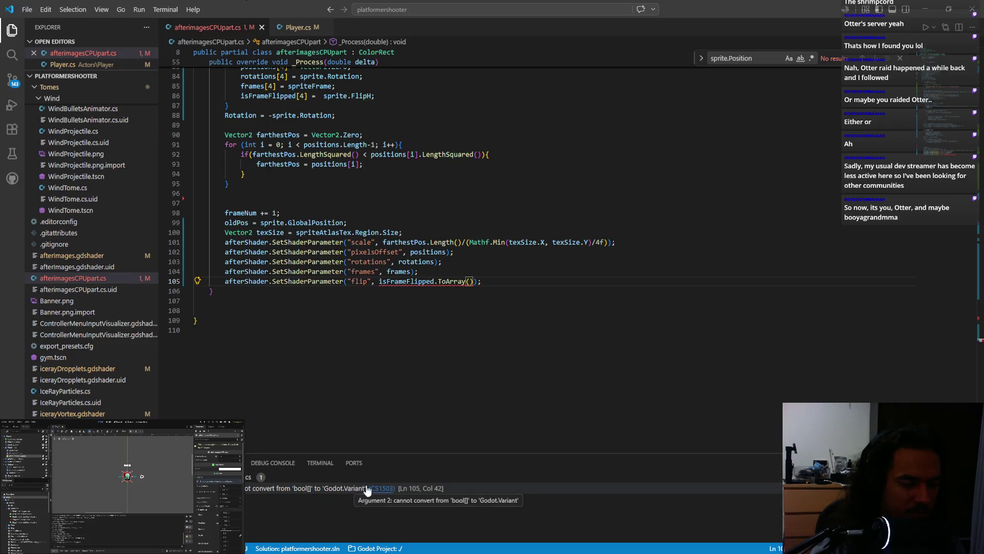
mouse_move(457, 286)
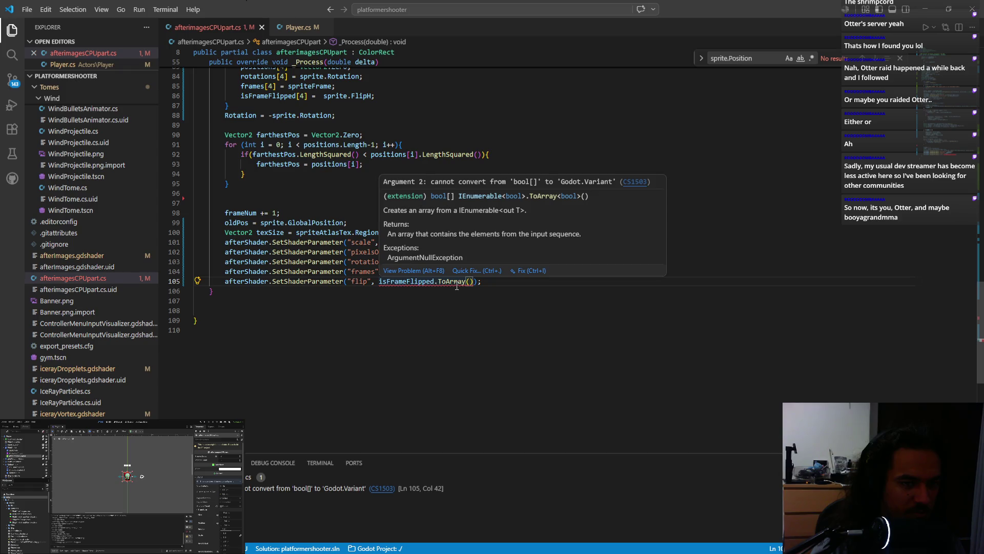
key("BackSpace")
key("BackSpace")
key("BackSpace")
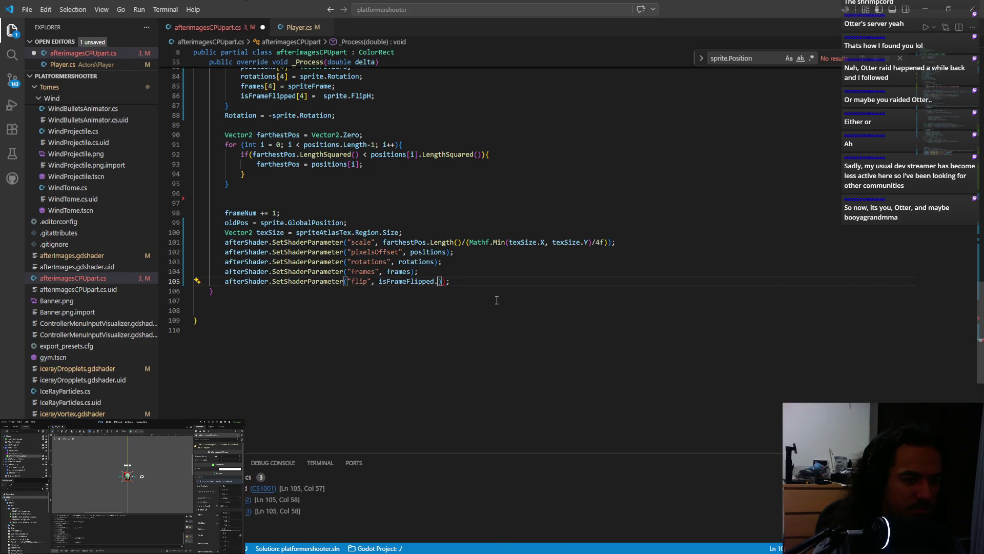
key("BackSpace")
key("ctrl+s")
scroll(461, 282, "up", 20)
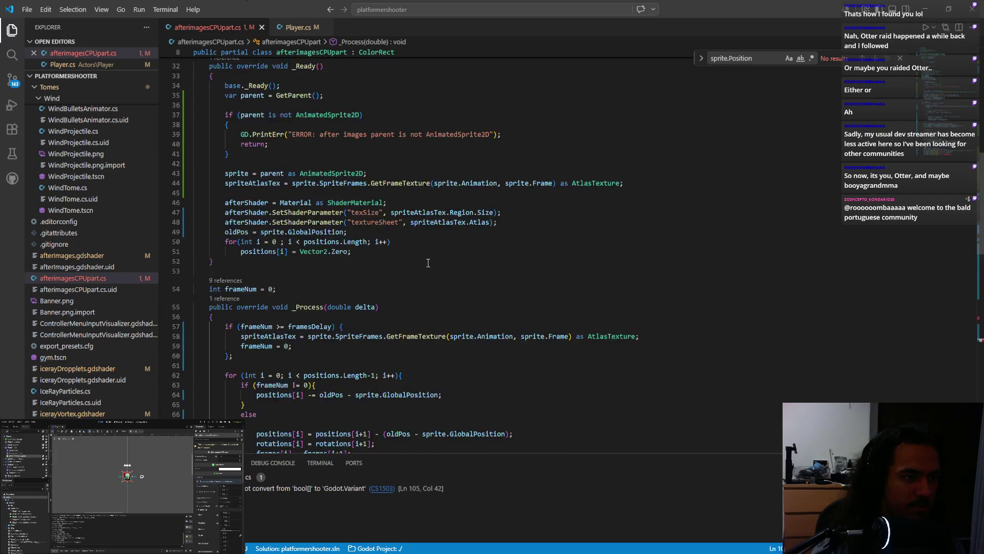
scroll(428, 264, "up", 4)
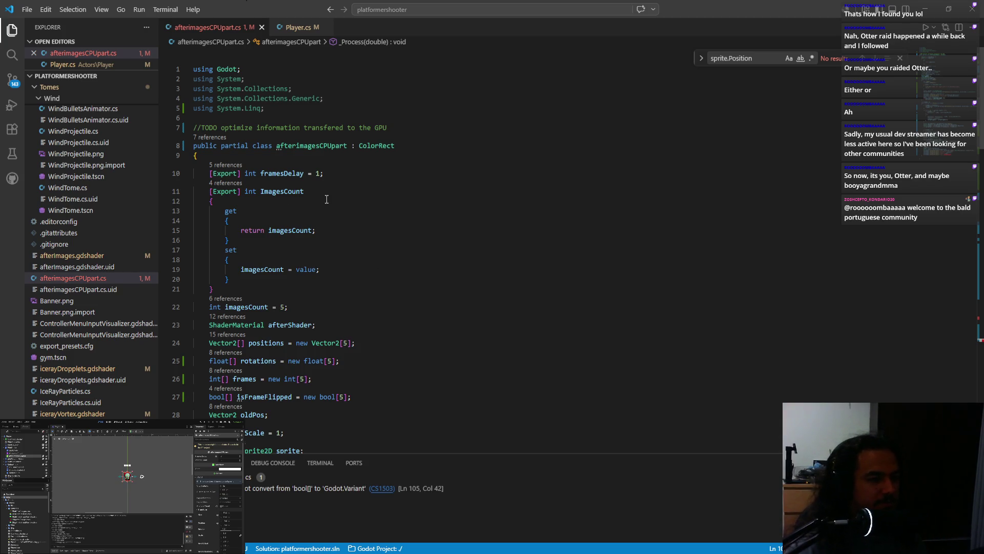
Insert a new line below 'using Godot;' for an additional using directive.
left_click_drag(328, 108, 339, 70)
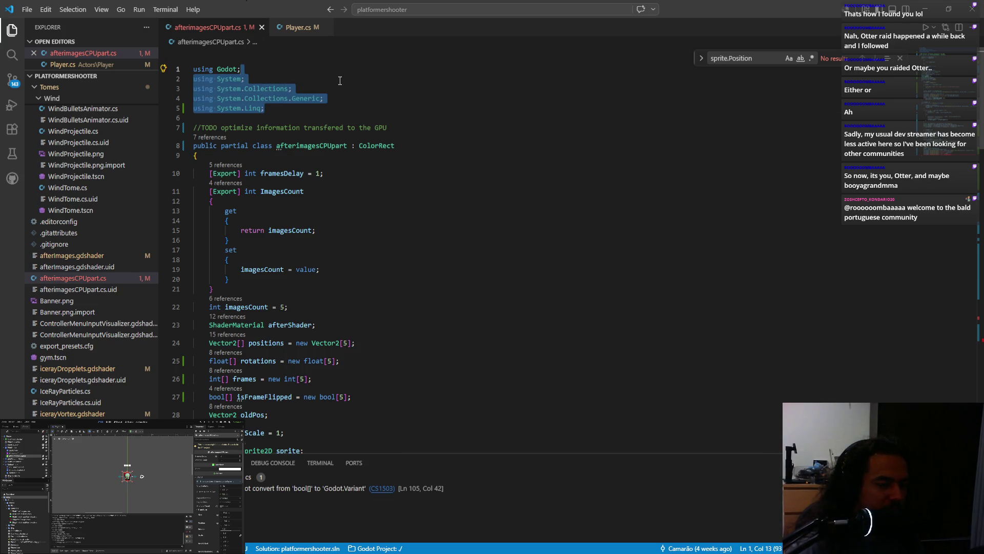
left_click(301, 87)
key("Up")
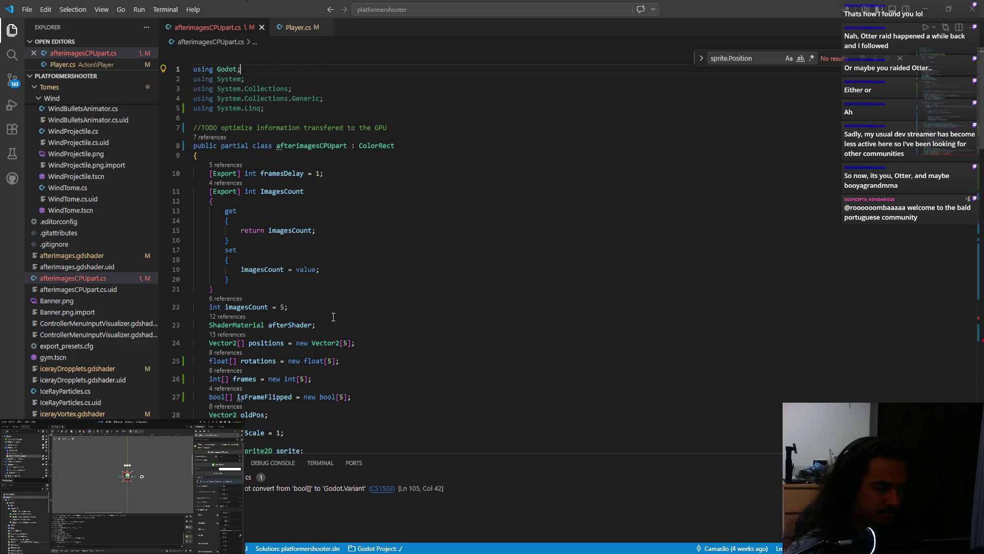
key("Return")
type("Godot.")
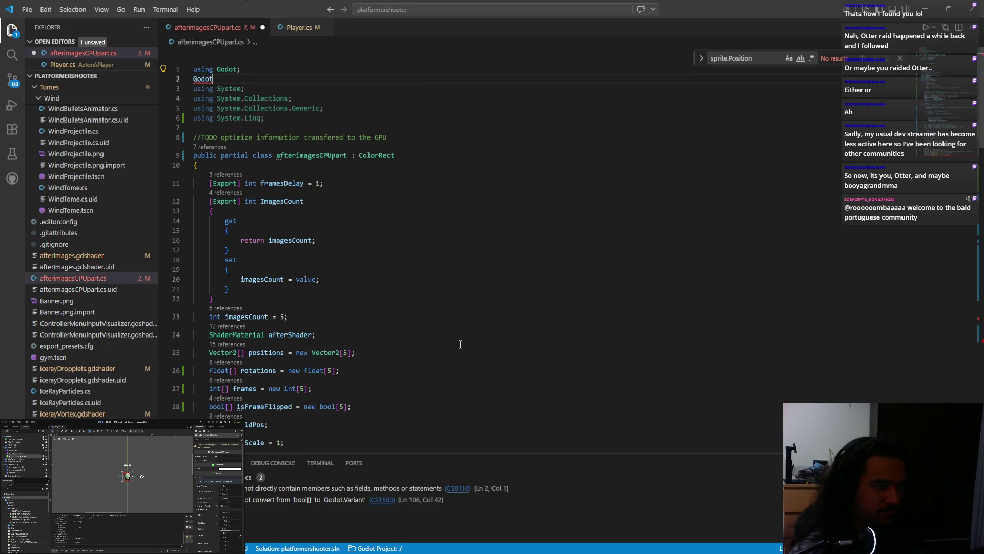
key("BackSpace")
key("BackSpace")
key("BackSpace")
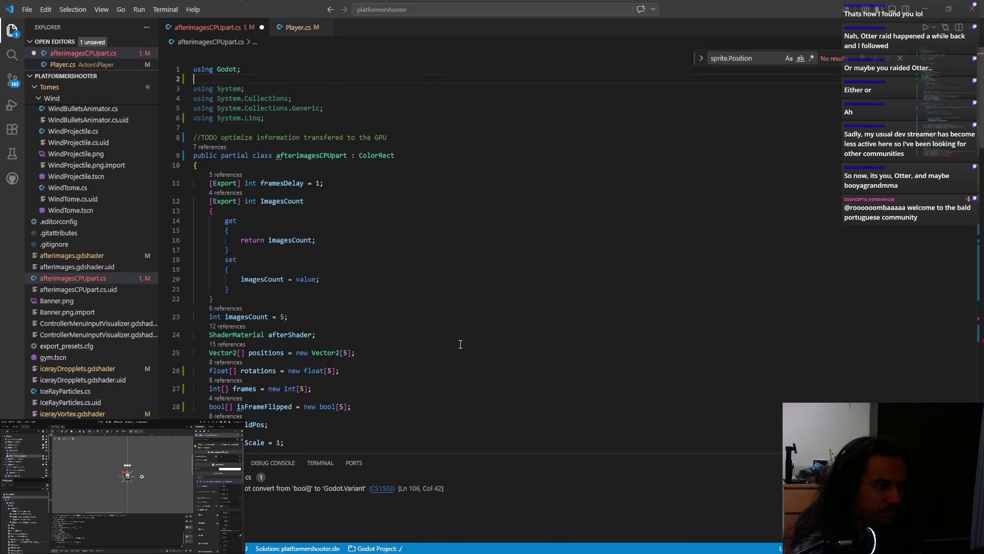
Complete line 2 as 'using Godot.Collections;' and move to the isFrameFlipped declaration.
type("using Godot.si")
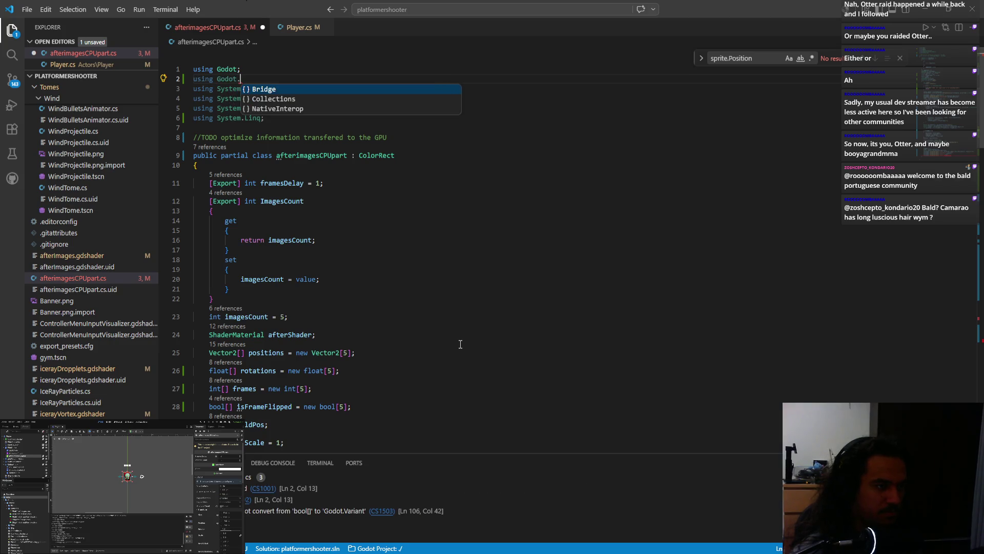
key("BackSpace")
key("BackSpace")
type("Colle")
key("Tab")
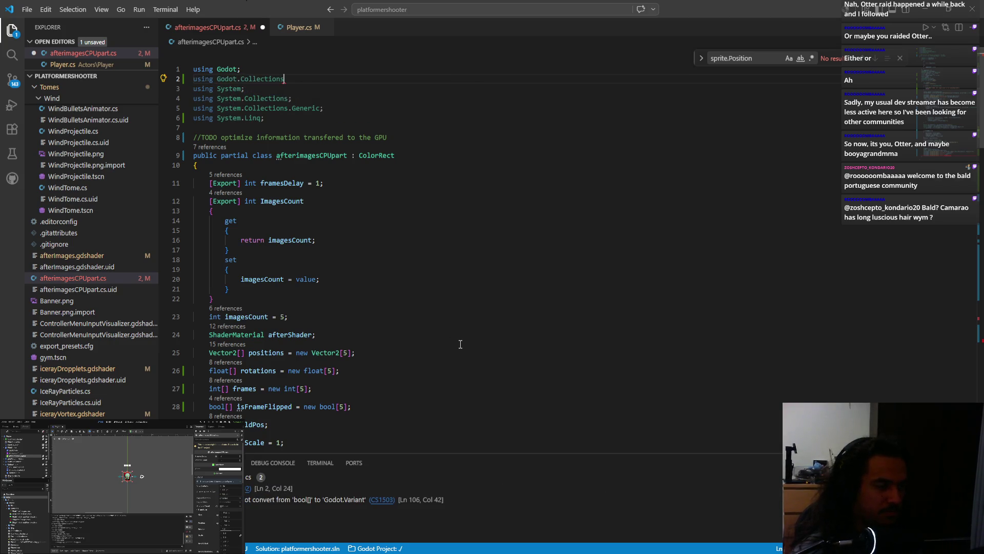
type(";")
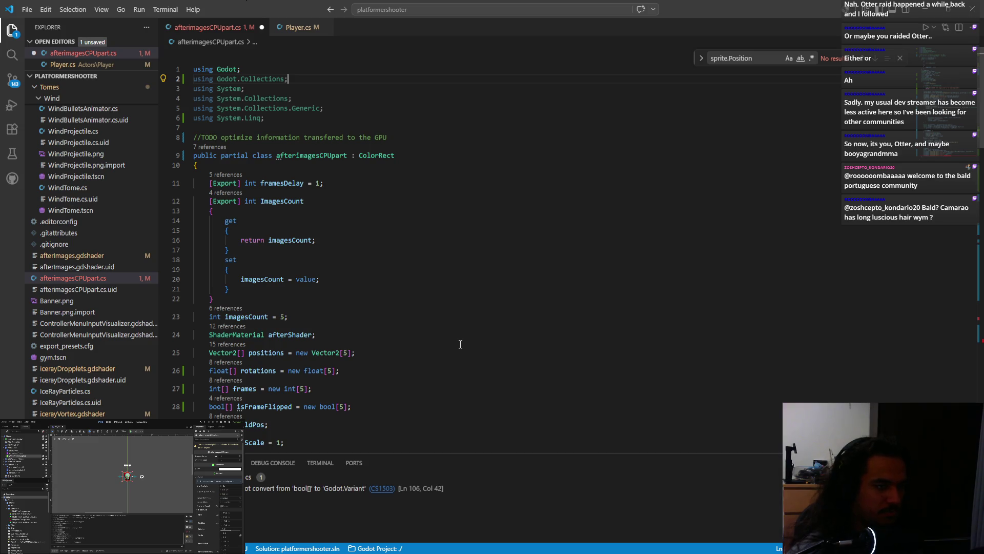
scroll(279, 307, "down", 3)
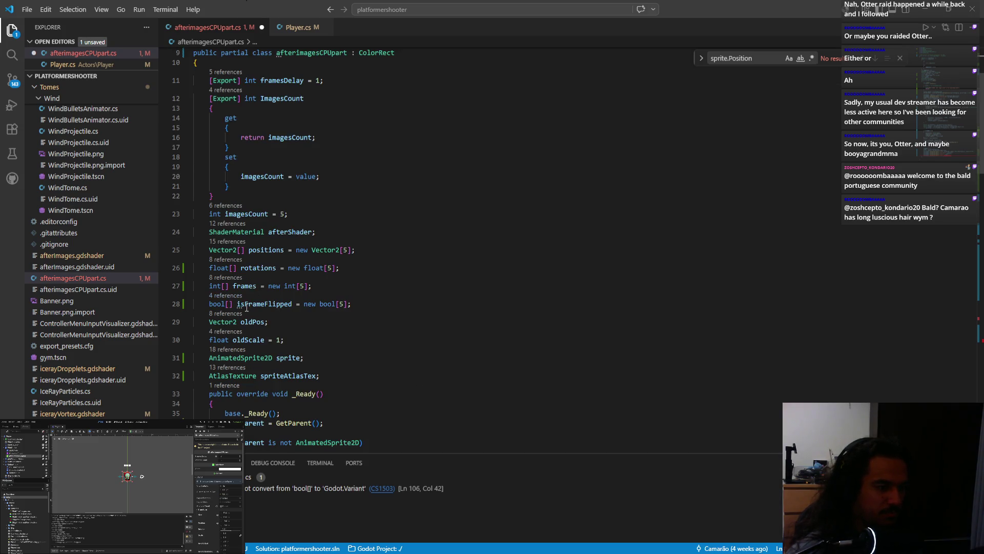
left_click(210, 303)
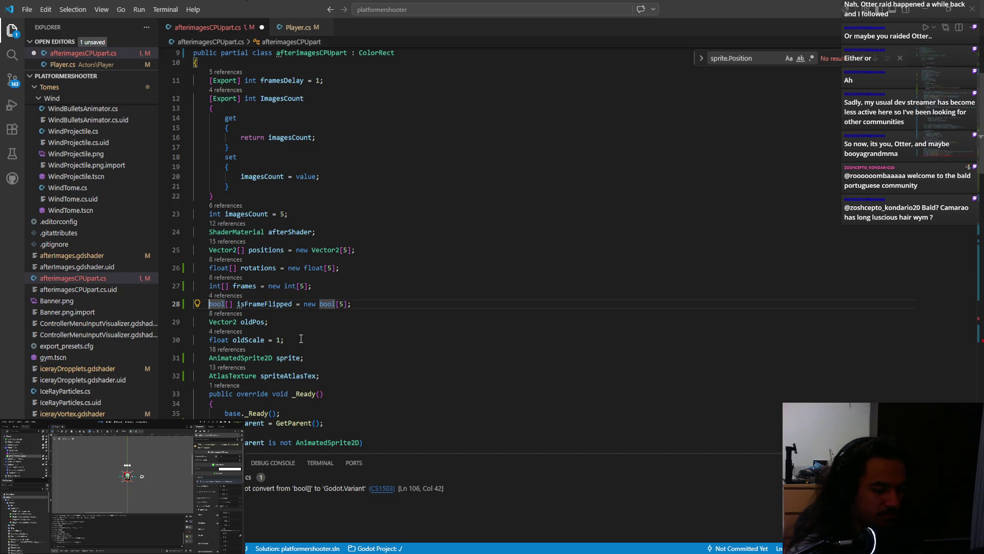
Change the isFrameFlipped field type from bool[] to Array<bool>.
type("array<")
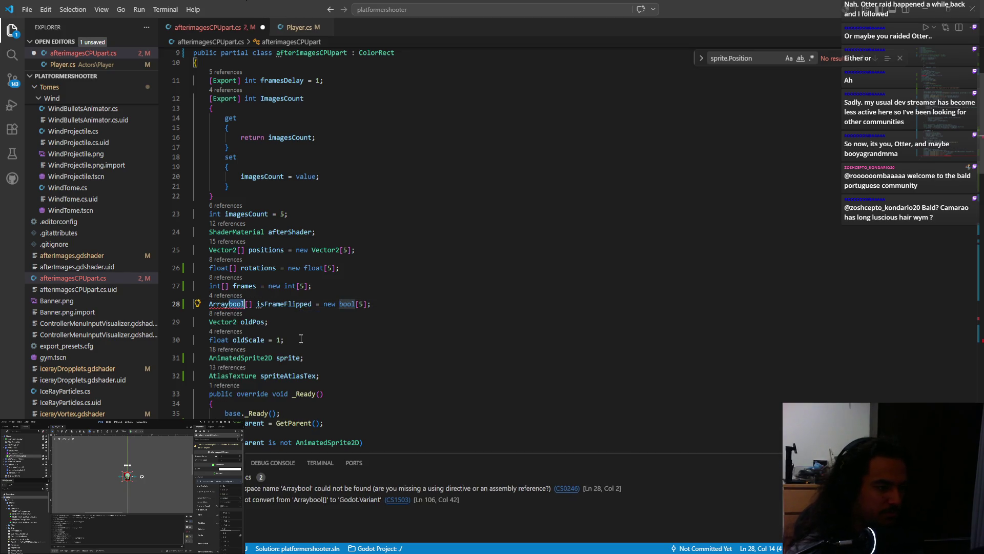
key("Right")
key("Delete")
key("Delete")
key("ctrl+Right")
key("ctrl+Right")
key("ctrl+Left")
key("ctrl+Left")
key("ctrl+Left")
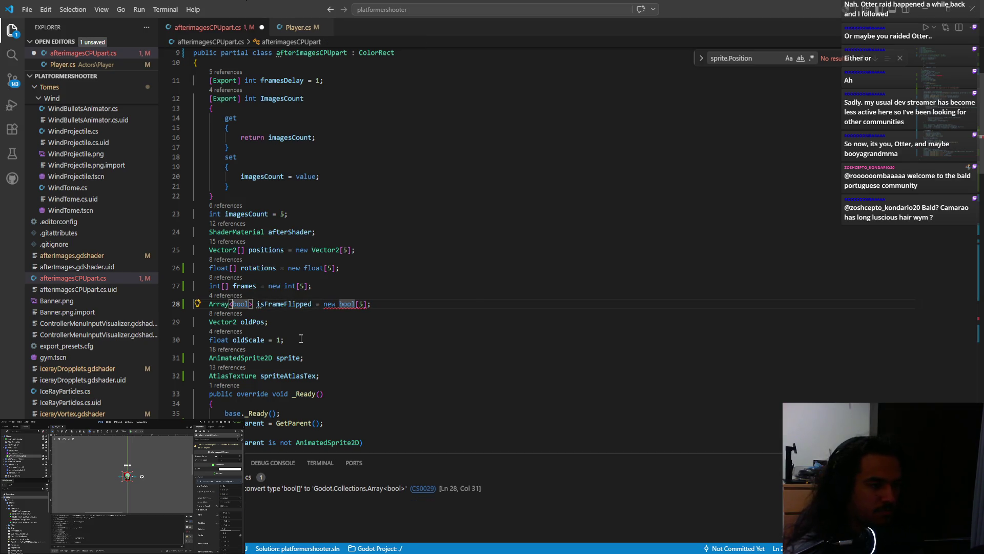
key("ctrl+Right")
key("ctrl+Right")
key("ctrl+Right")
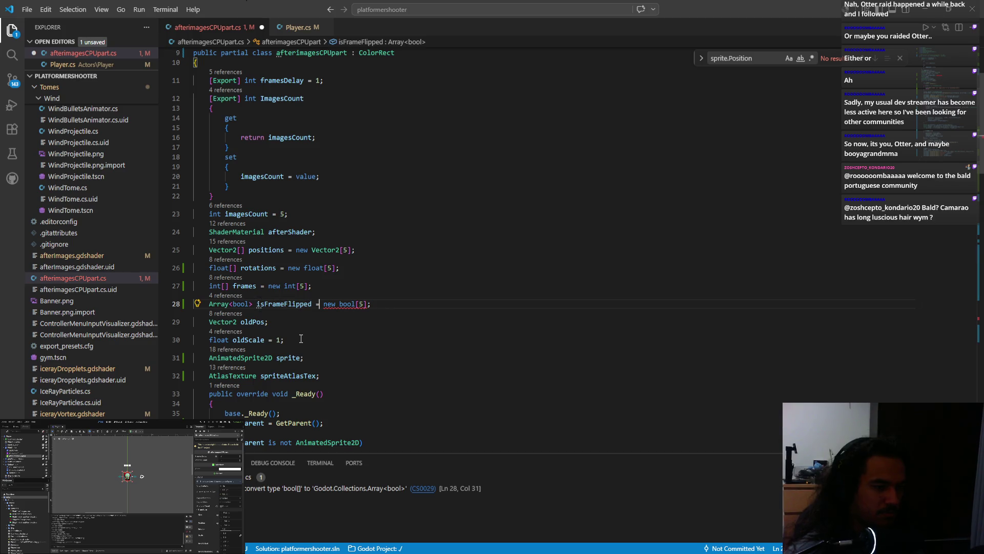
Replace the new bool[5] initialiser with new Array<bool> and empty brackets.
key("Right")
type("Array<bool>")
key("ctrl+Right")
key("BackSpace")
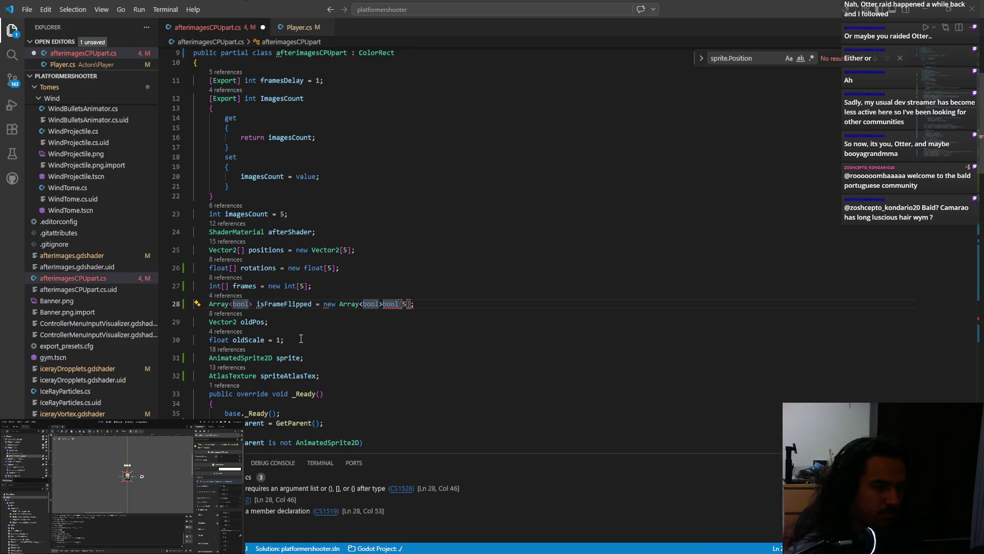
key("BackSpace")
key("BackSpace")
key("BackSpace")
key("Delete")
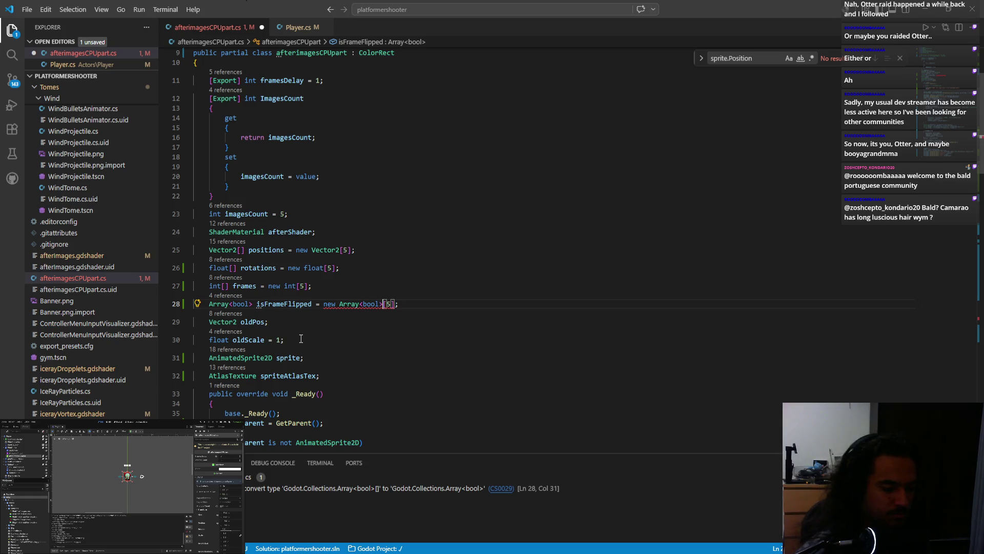
type("(")
key("Right")
key("Delete")
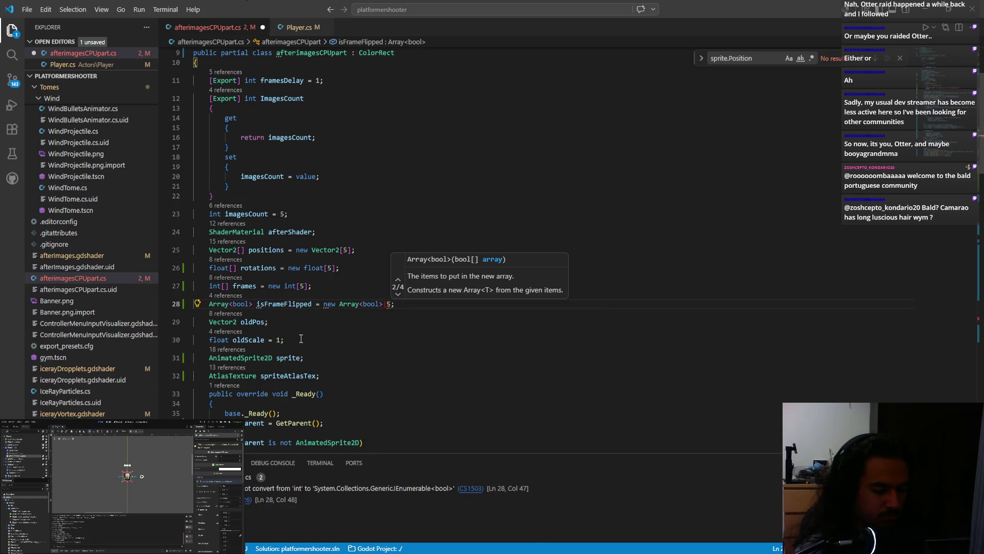
type(")")
key("BackSpace")
key("Delete")
key("Delete")
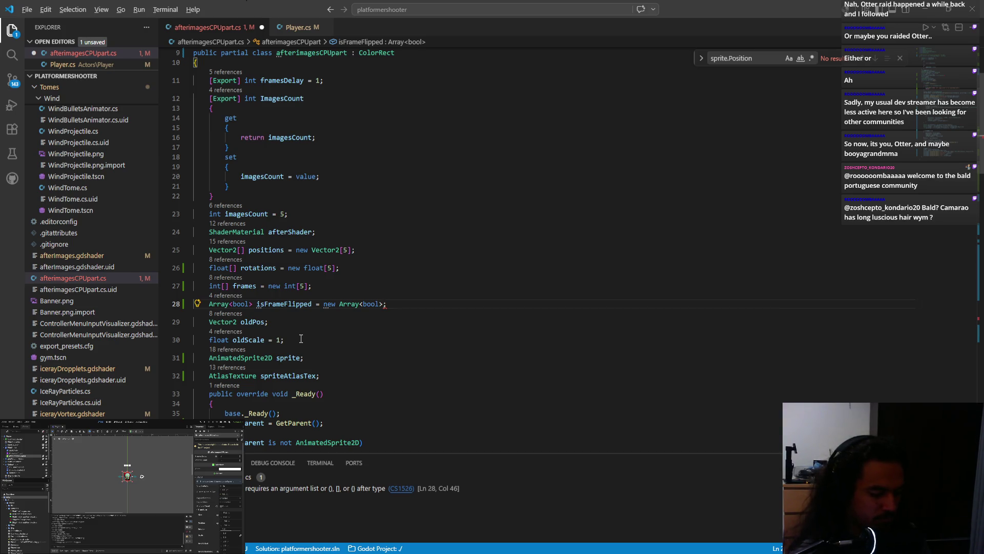
key("Escape")
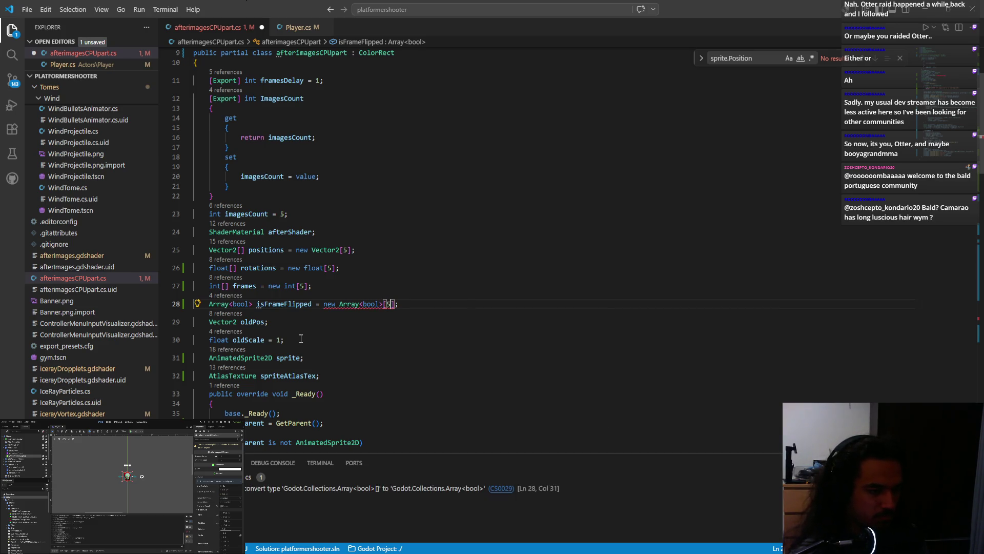
Fill the Array<bool> initialiser with five false values.
key("Return")
type("fal")
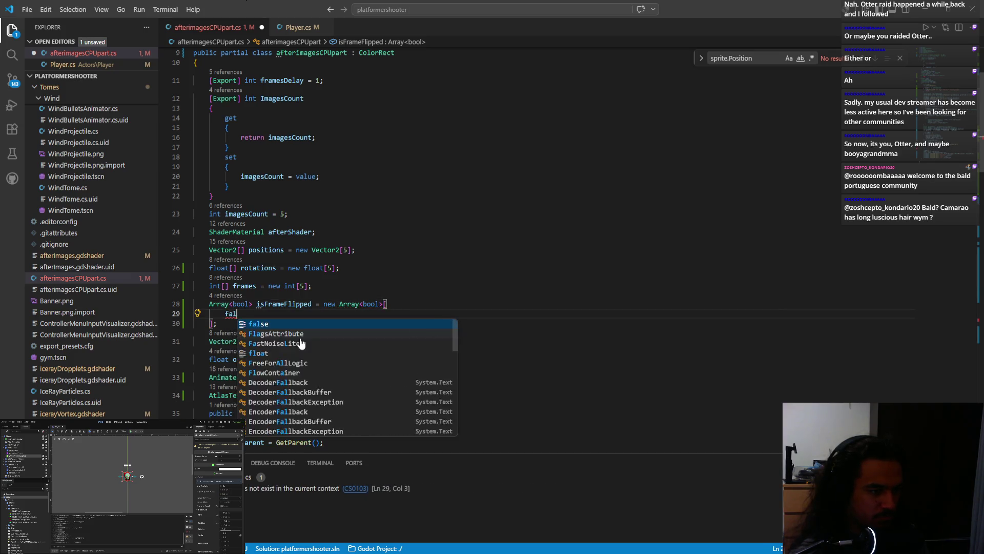
type("se, false, false, false, false,")
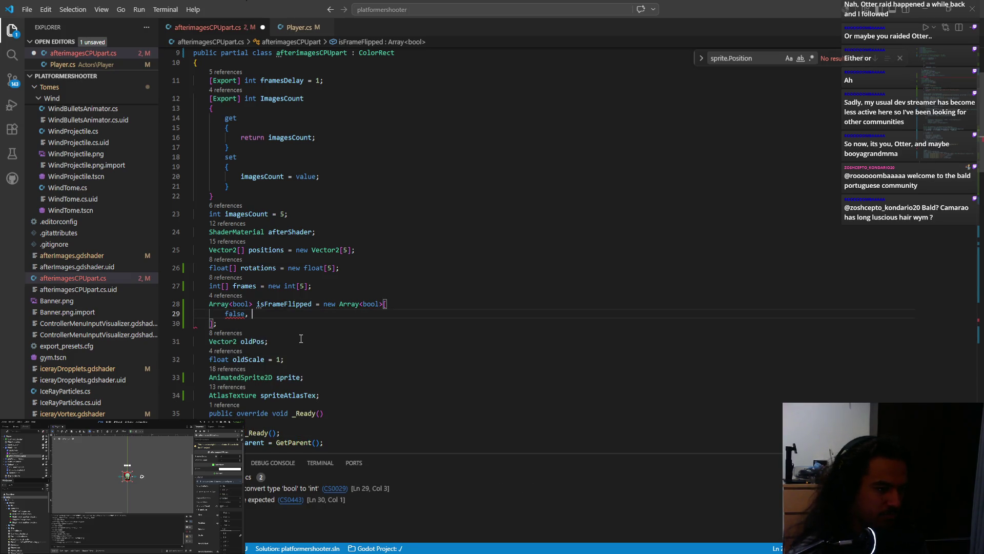
key("BackSpace")
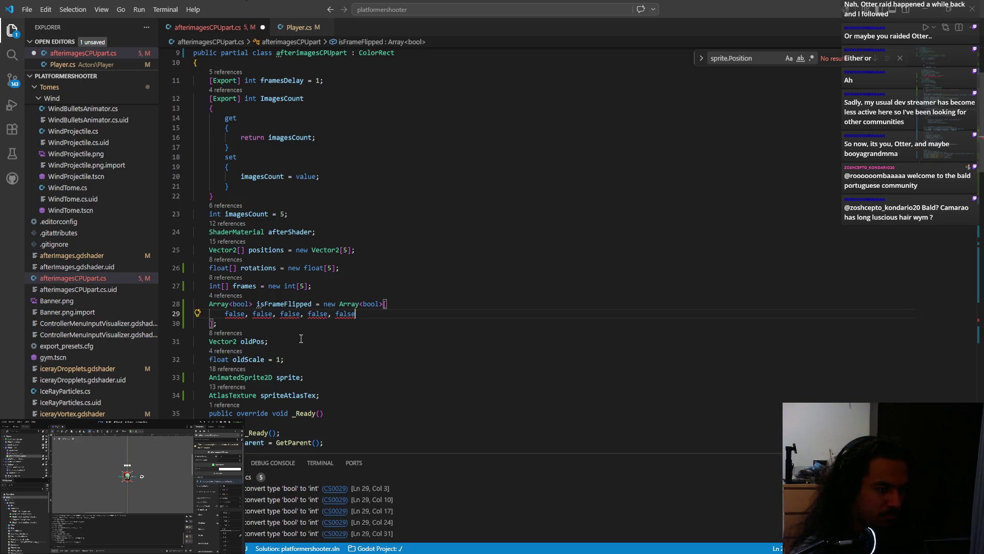
scroll(301, 338, "down", 2)
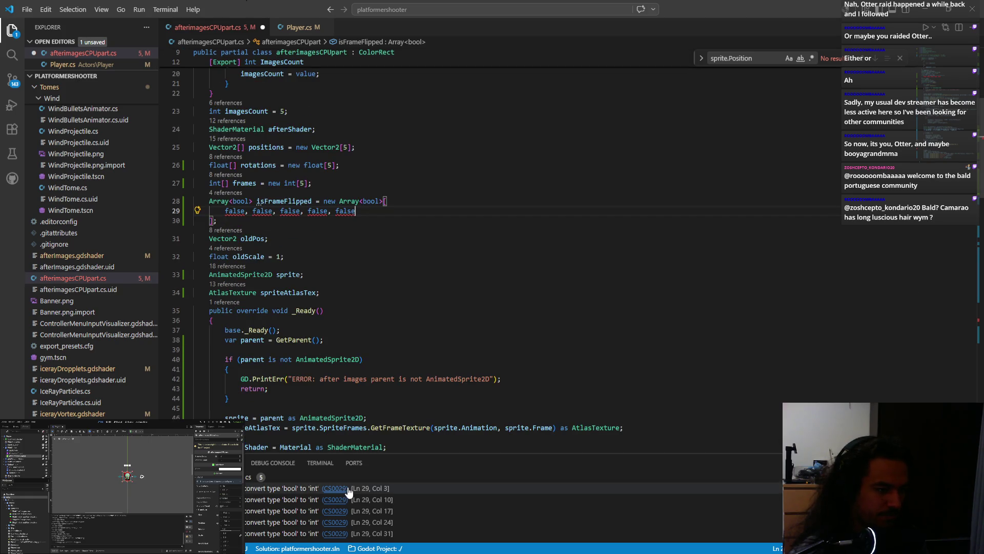
Remove the five false values, initialise isFrameFlipped as new Array<bool>(), and save.
key("shift+Up")
key("shift+Right")
key("shift+Right")
key("shift+Right")
key("BackSpace")
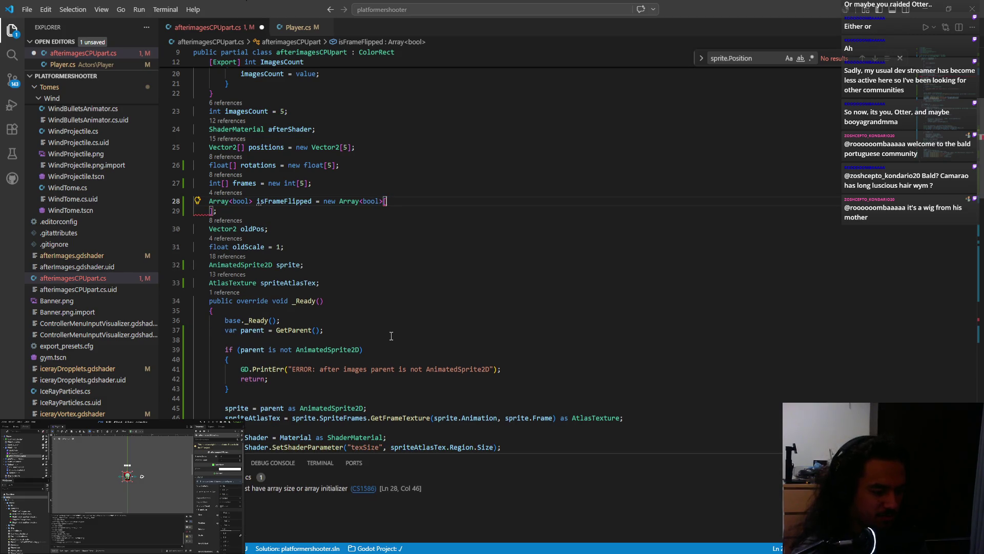
type("5")
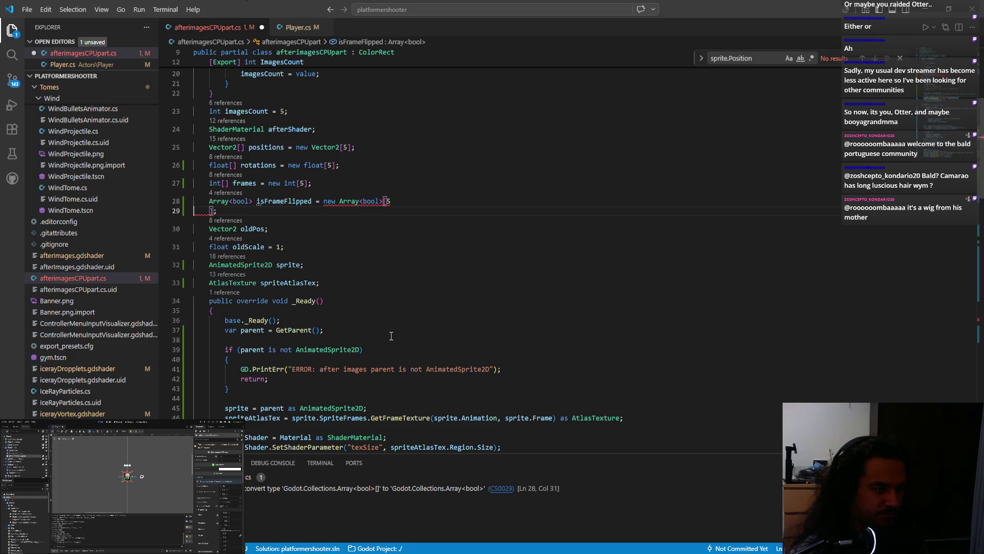
key("ctrl+Delete")
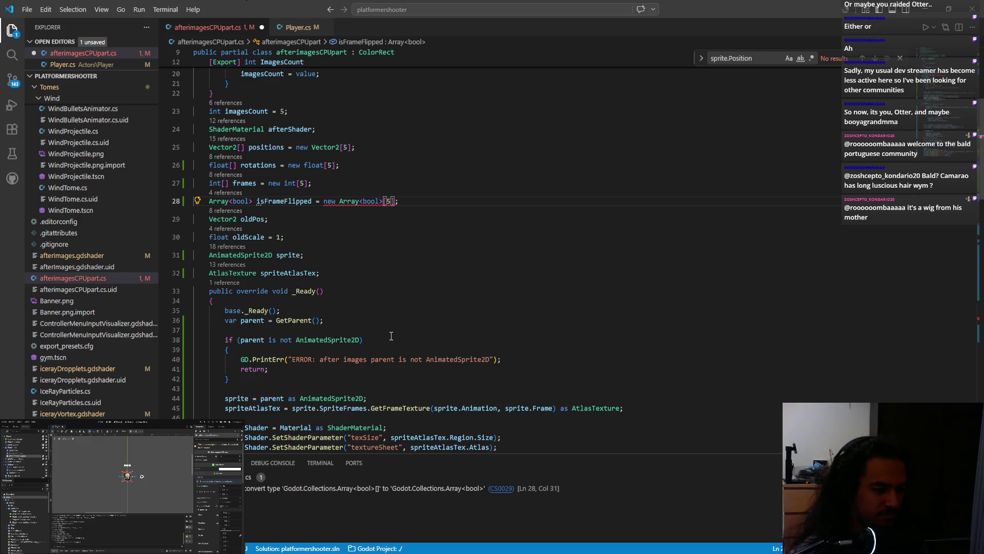
key("BackSpace")
key("BackSpace")
key("BackSpace")
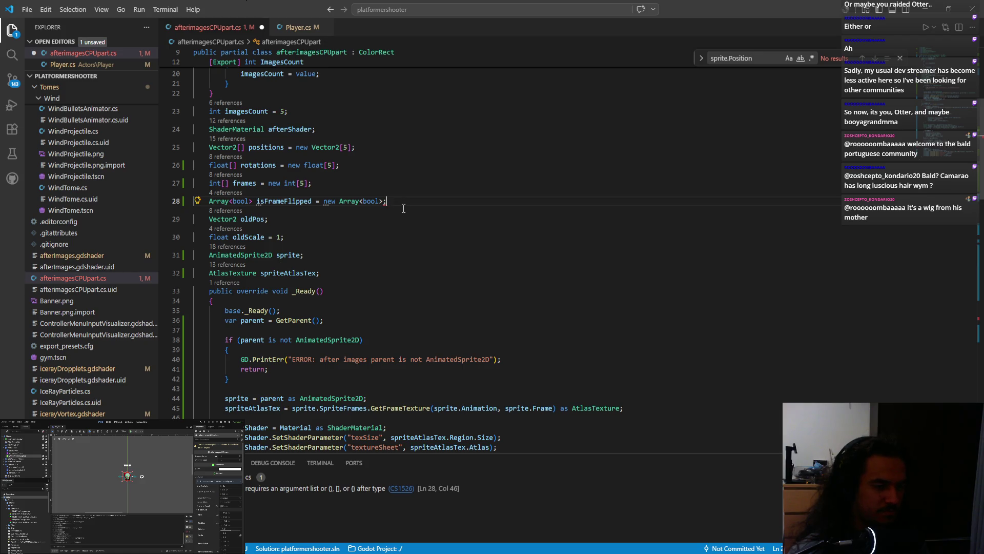
type("(")
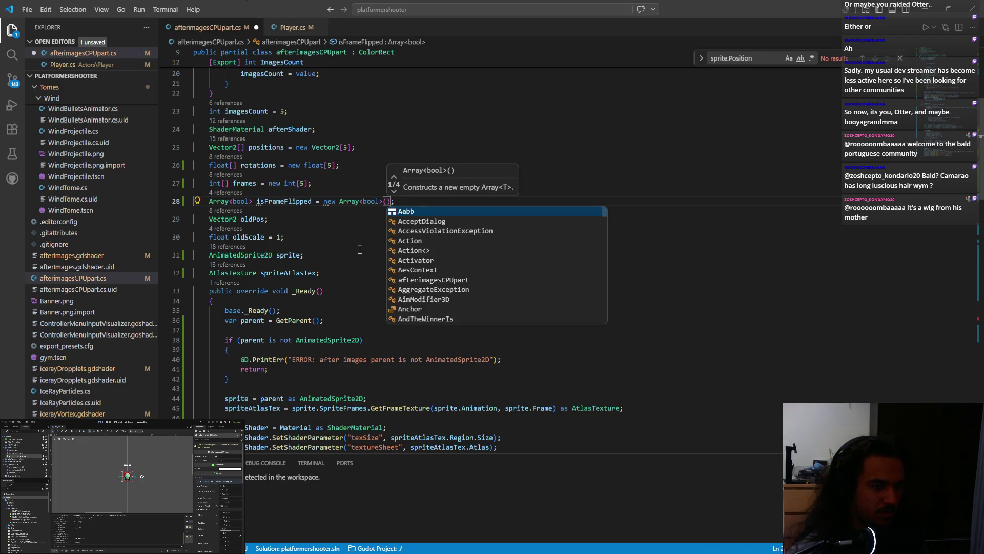
key("Escape")
key("ctrl+s")
Select the new Array<bool>() initialiser, then the isFrameFlipped field name.
scroll(374, 389, "down", 10)
scroll(373, 388, "up", 10)
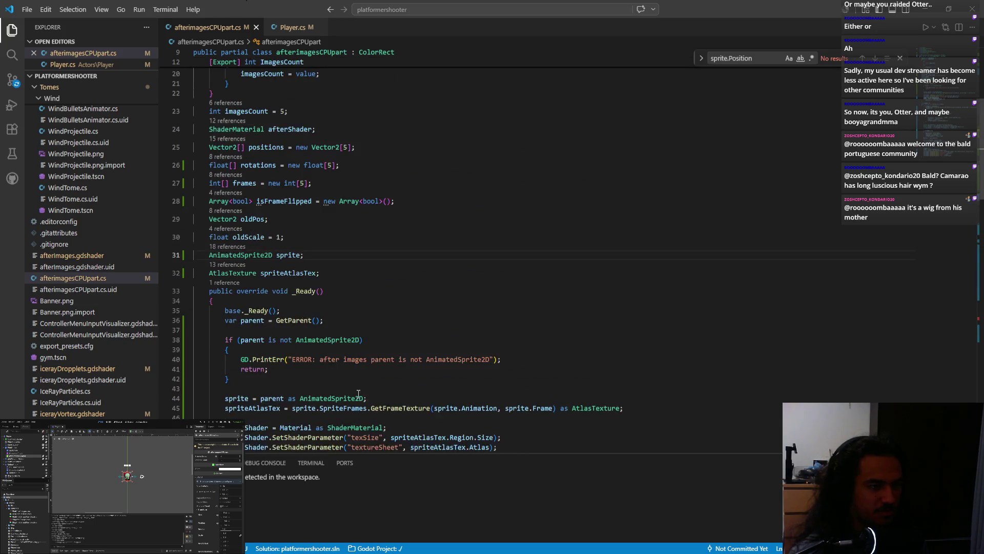
left_click_drag(323, 227, 429, 227)
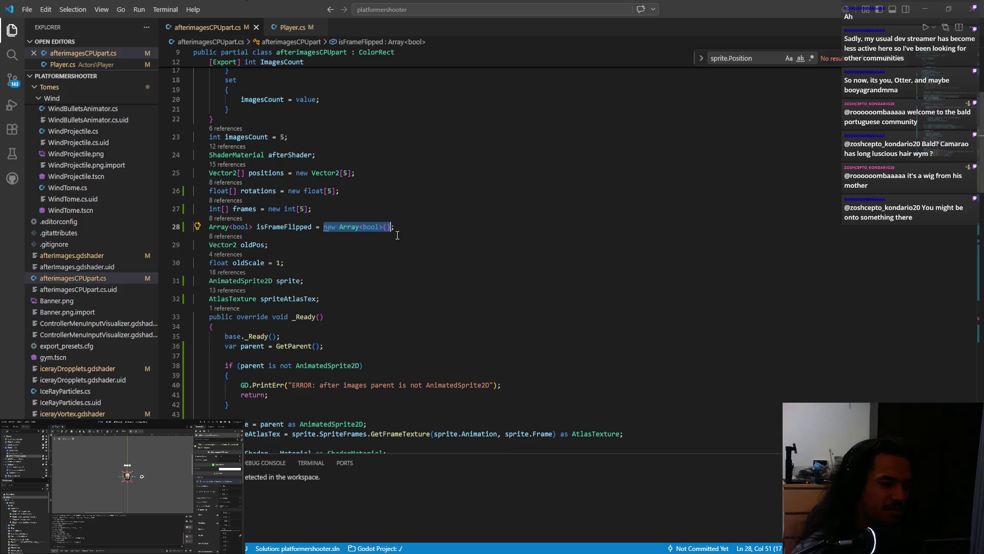
double_click(307, 227)
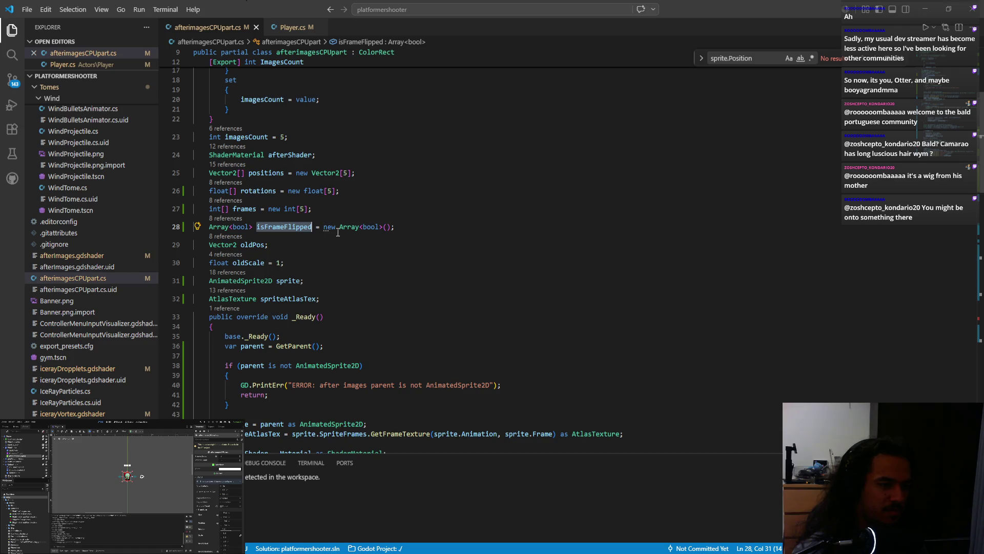
scroll(341, 234, "up", 3)
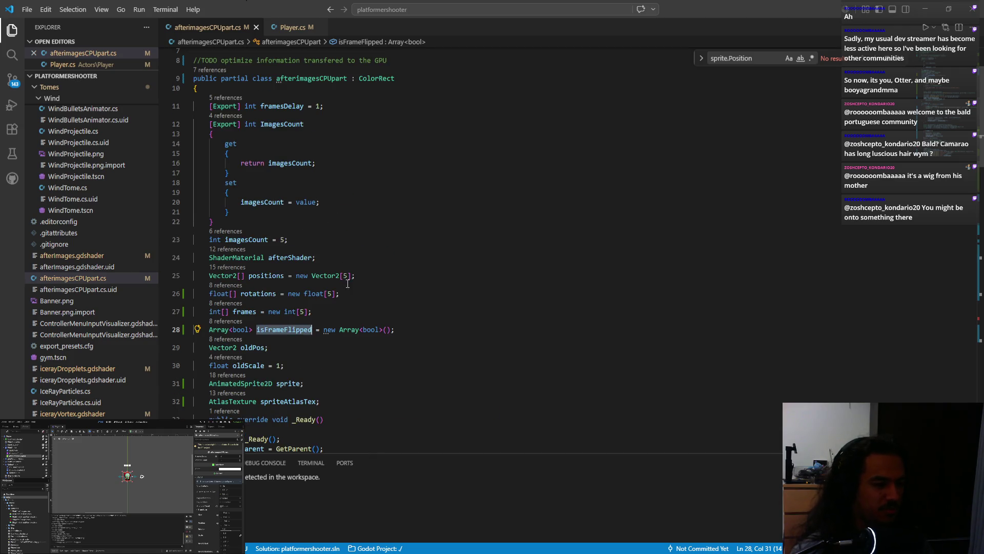
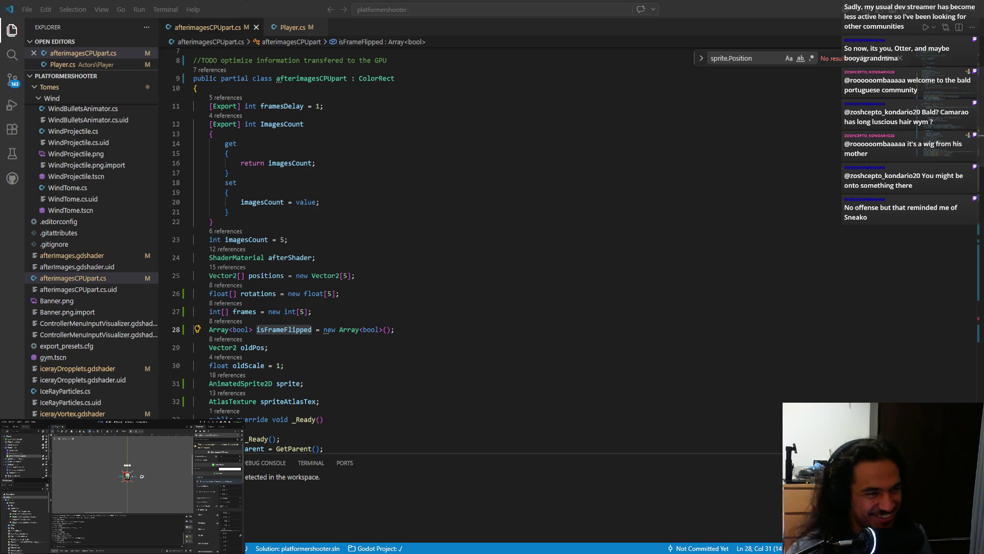
Review the end of the _Ready reset loop in the afterimage C# script.
scroll(447, 335, "down", 3)
scroll(441, 328, "down", 5)
left_click(371, 267)
scroll(372, 272, "up", 3)
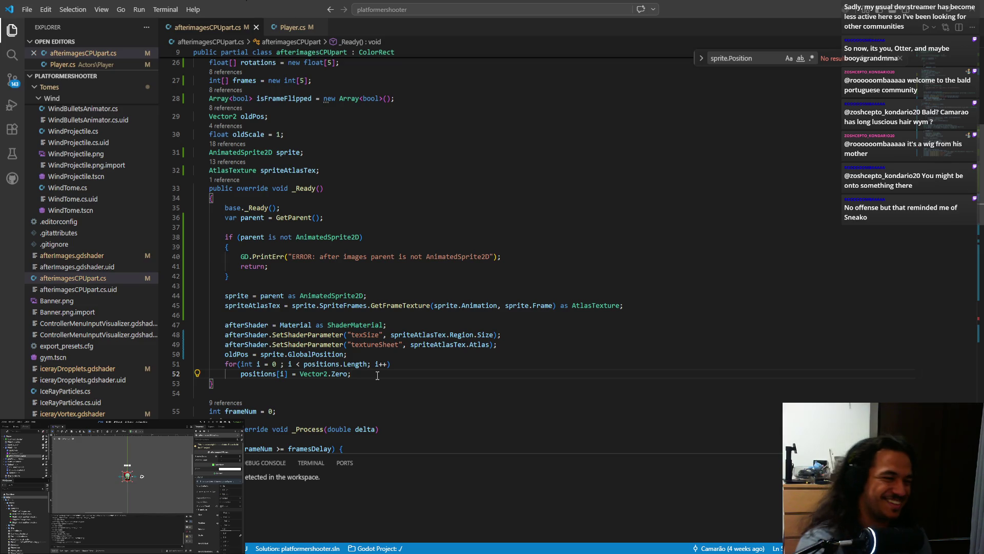
key("alt+Tab")
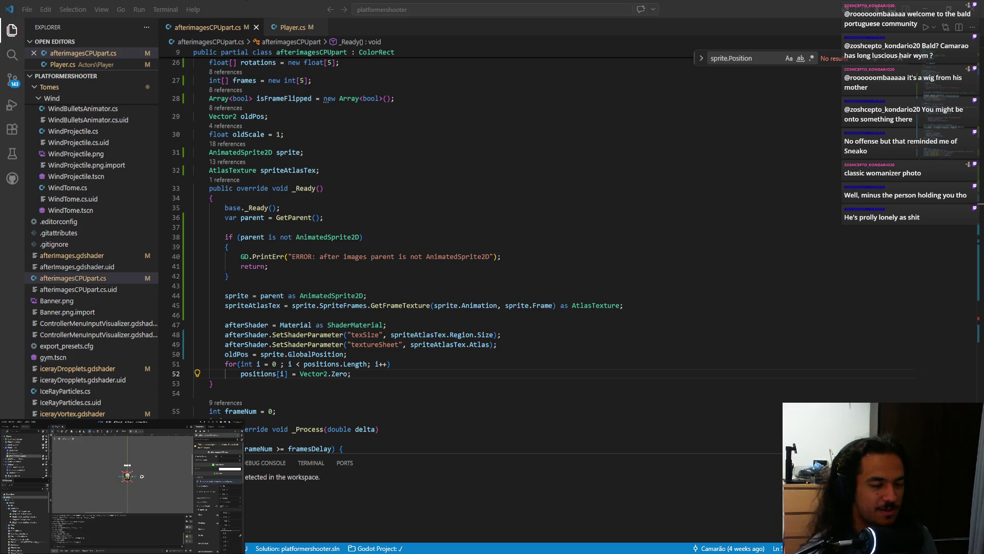
Pull the frameNum == 0 block's opening brace up onto its if line, then return to Godot.
key("alt+Tab")
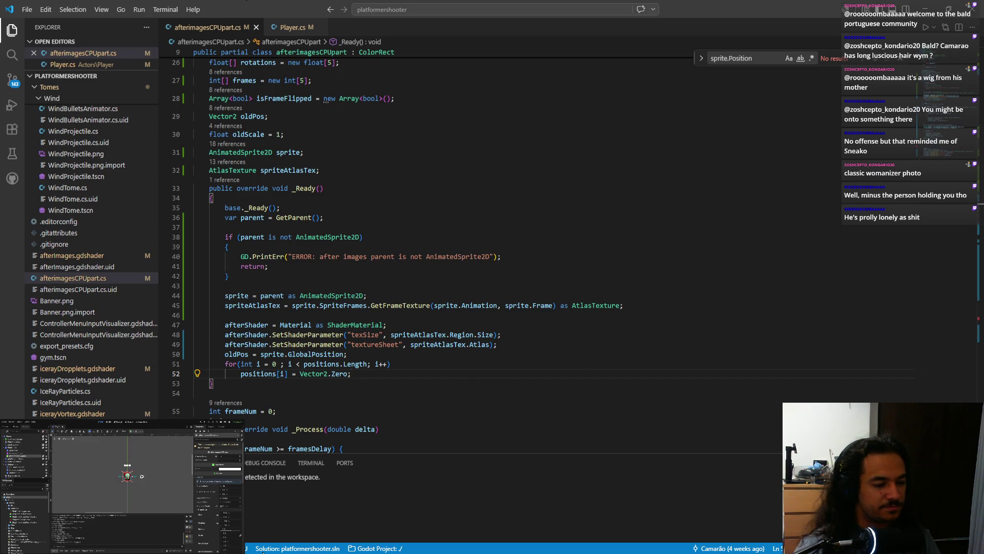
scroll(454, 367, "down", 5)
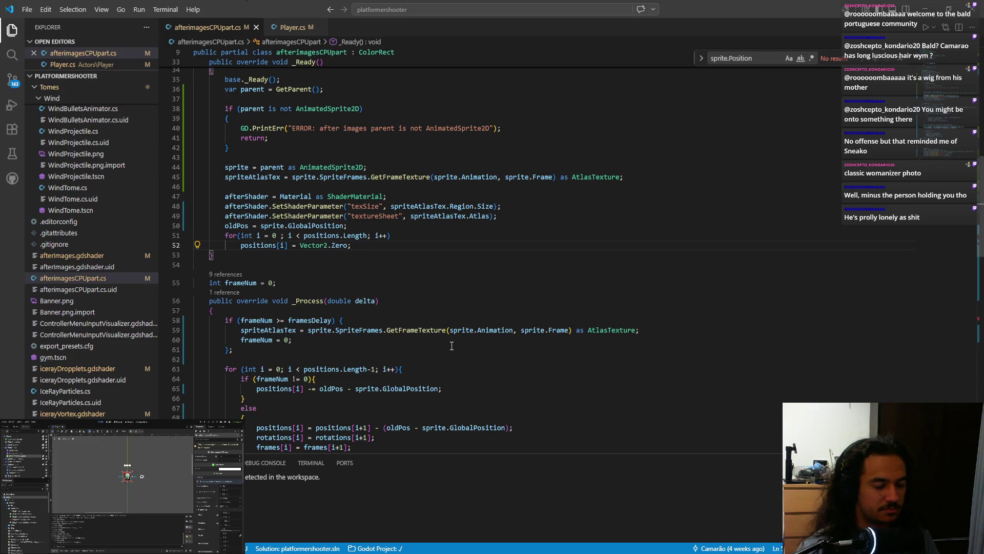
scroll(425, 340, "down", 3)
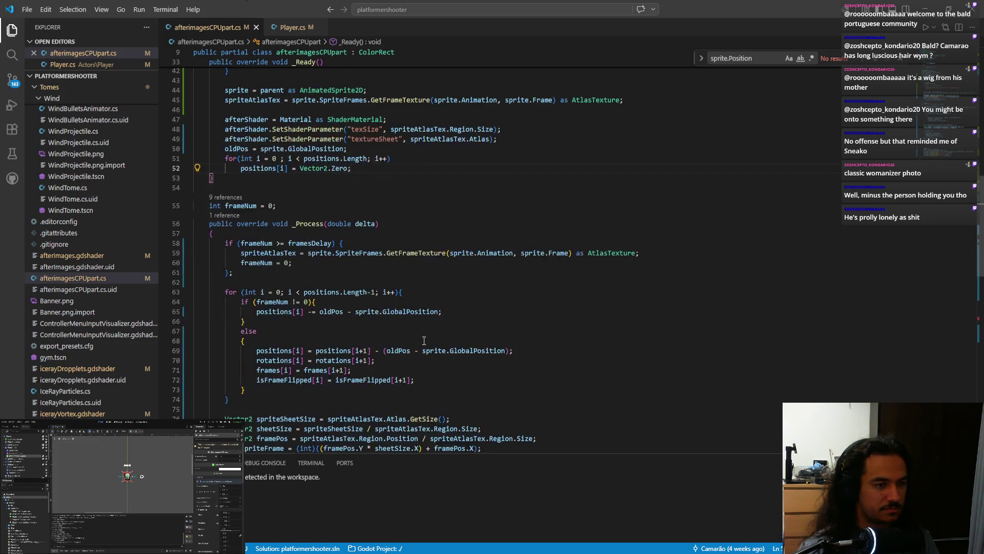
scroll(424, 340, "down", 4)
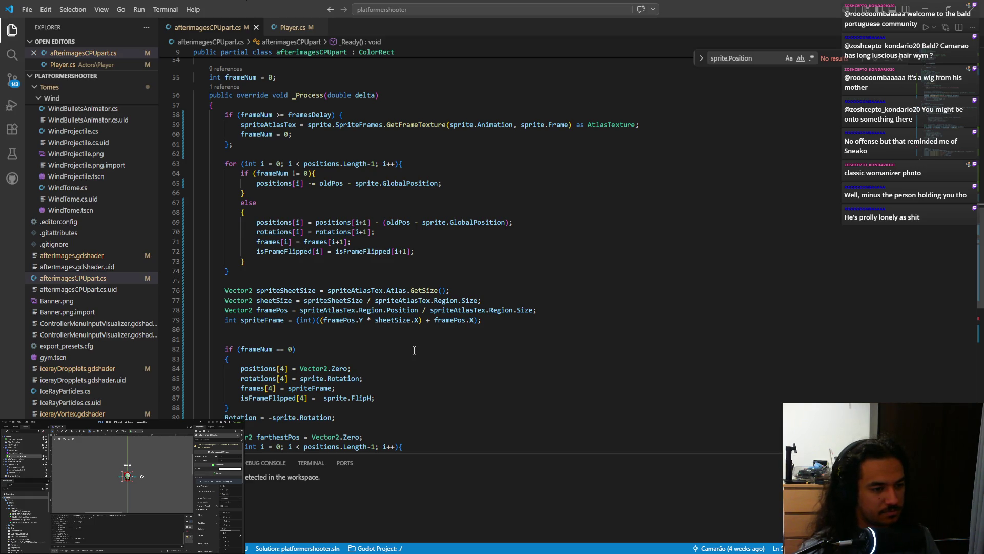
left_click(245, 361)
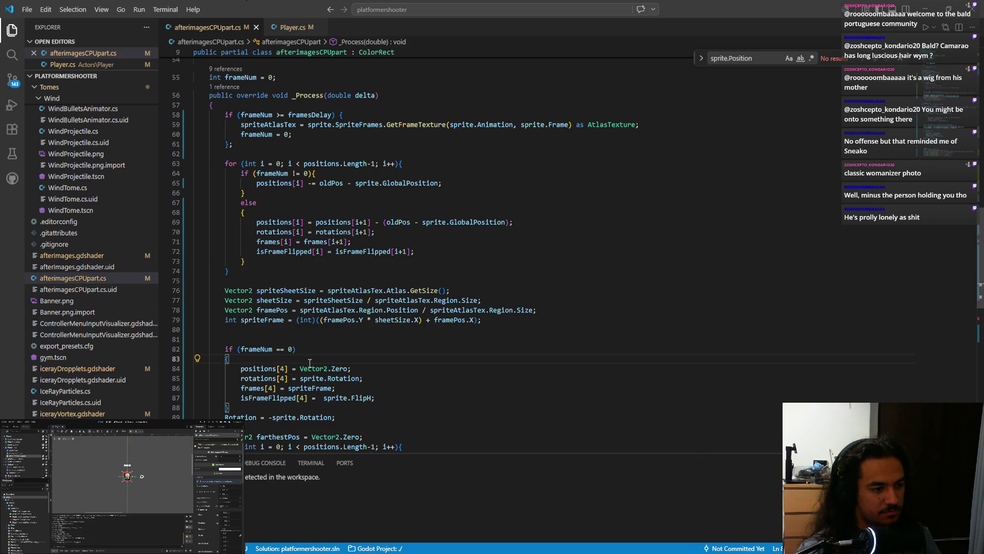
key("BackSpace")
key("BackSpace")
key("BackSpace")
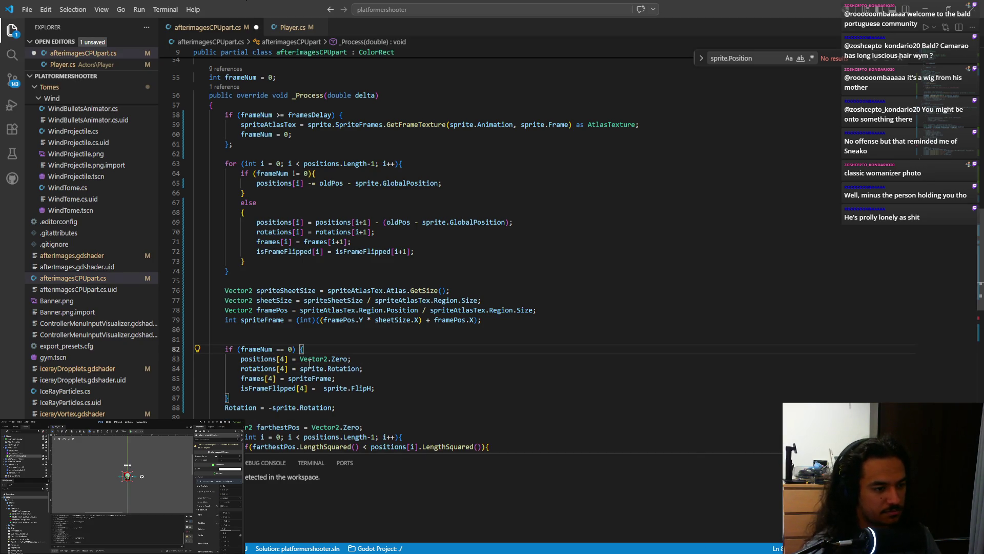
left_click(375, 387)
scroll(389, 382, "down", 2)
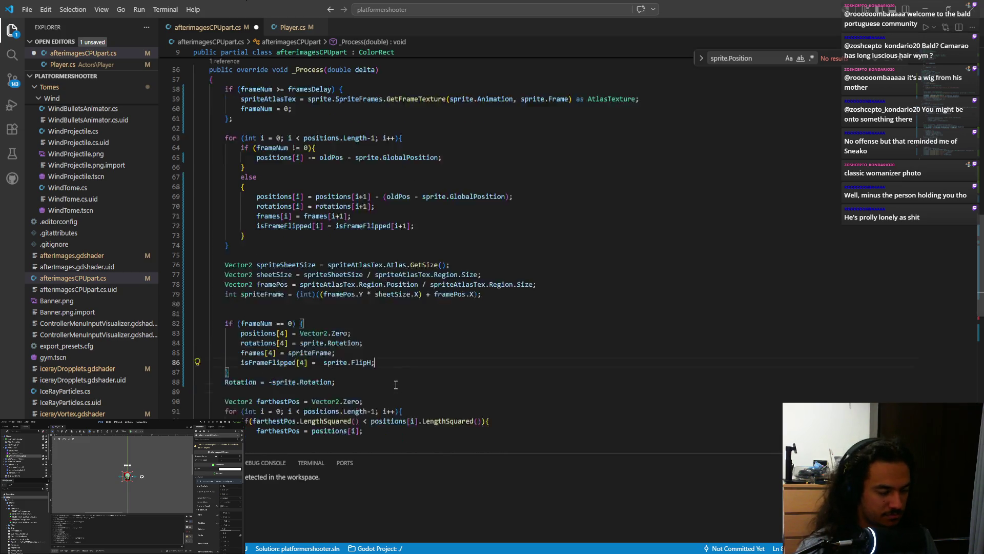
key("alt+Tab")
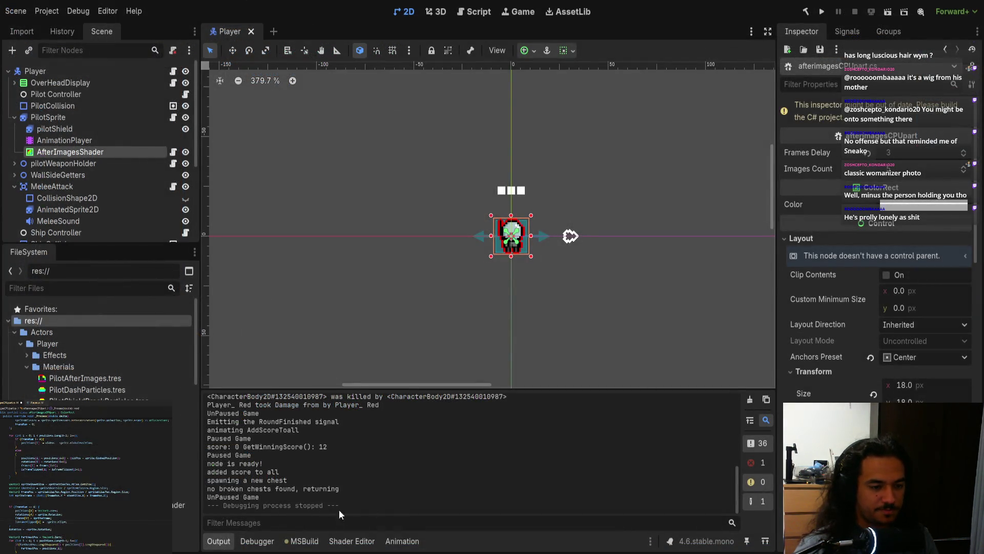
Drag the AfterImagesShader sprite left of the player to (-84, -21).
scroll(450, 233, "right", 3)
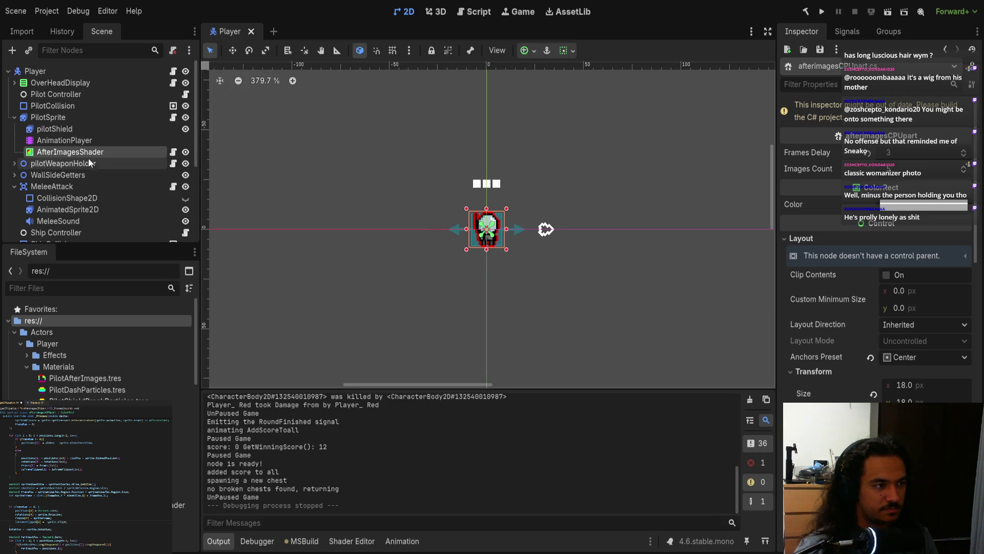
left_click_drag(487, 229, 341, 205)
scroll(350, 253, "left", 6)
scroll(375, 243, "up", 5)
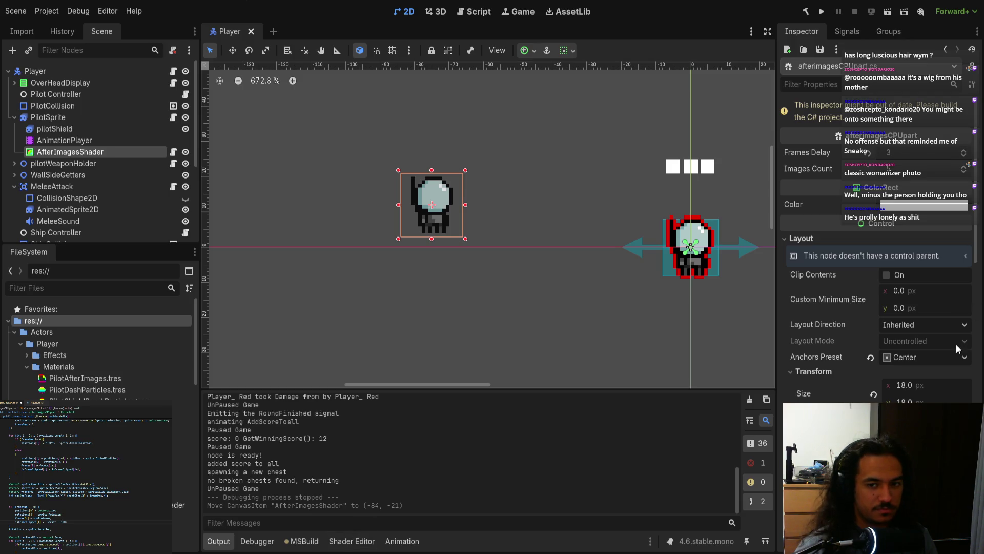
scroll(955, 347, "down", 15)
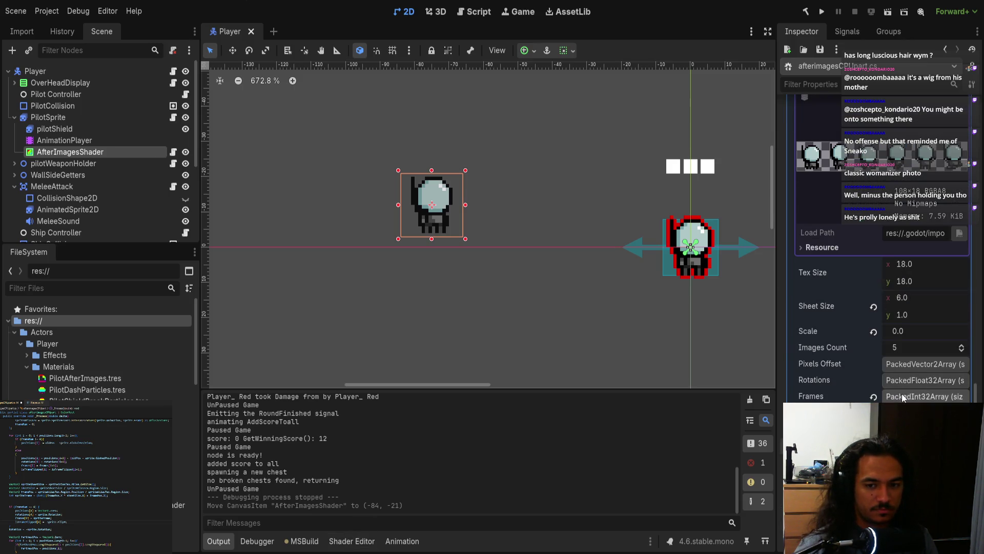
Expand Pixels Offset, undo the accidental change, and bring up the afterimages shader code.
left_click(912, 365)
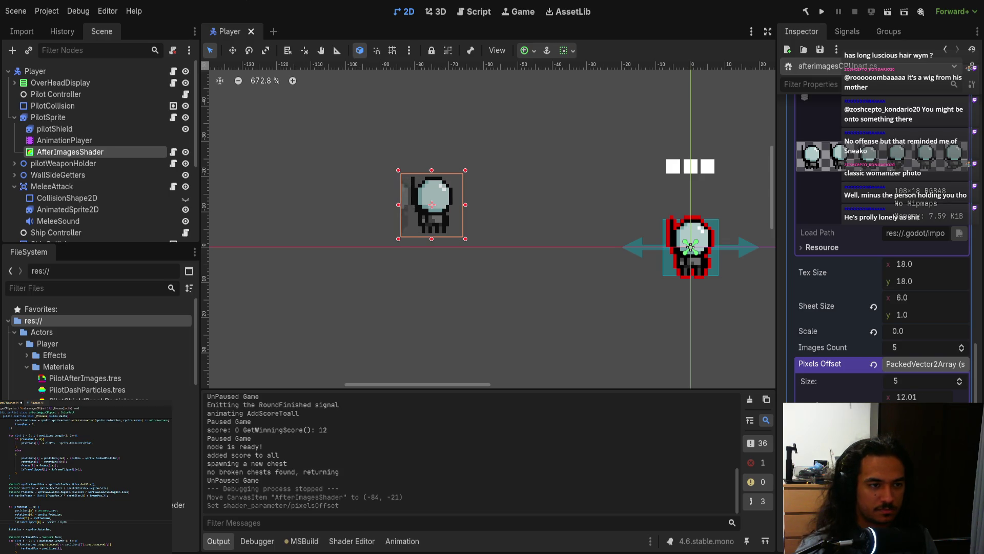
key("ctrl+z")
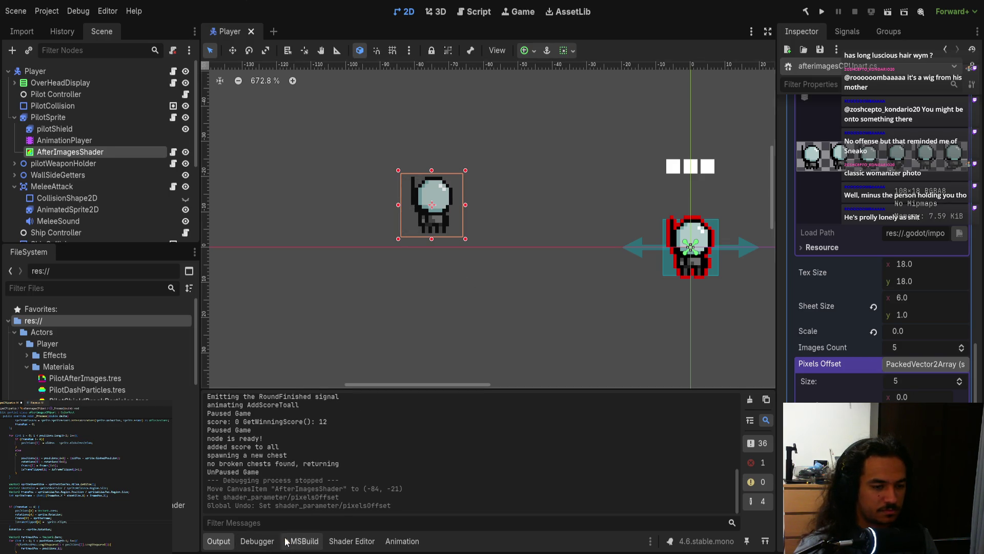
left_click(351, 541)
scroll(497, 462, "down", 10)
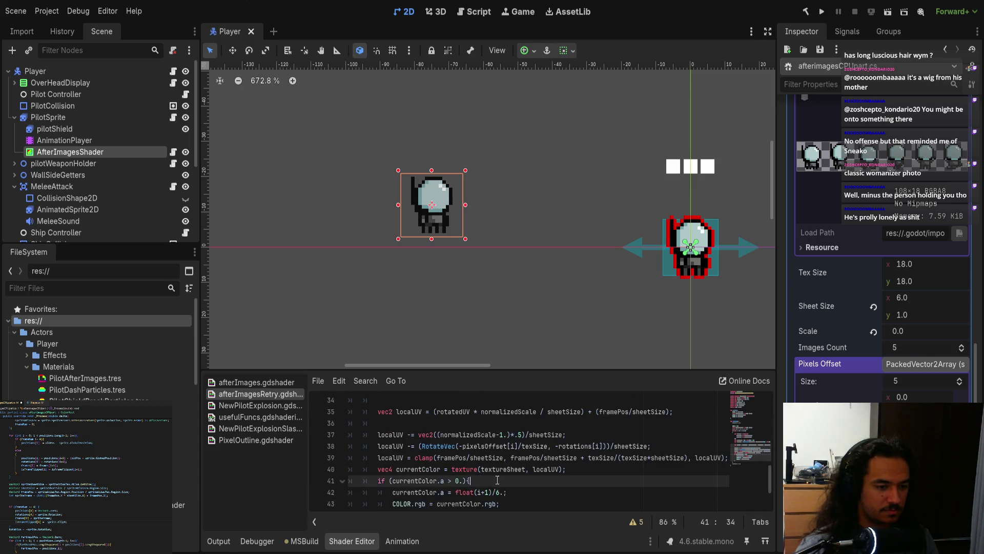
Make the shader editing area taller.
scroll(498, 480, "down", 1)
left_click_drag(501, 368, 502, 247)
scroll(475, 391, "up", 10)
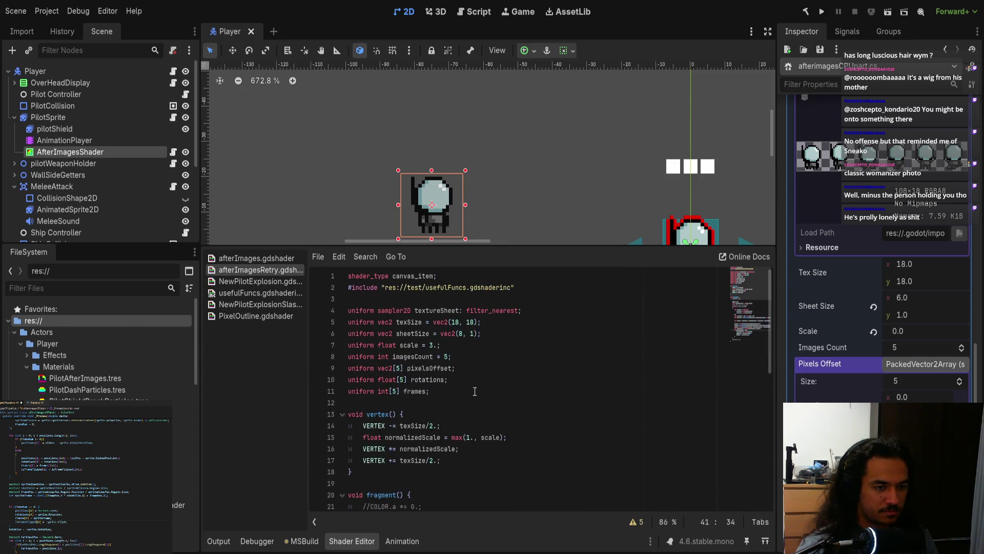
Declare 'uniform bool[5] flip;' on a new line after the frames uniform.
left_click(450, 390)
key("Return")
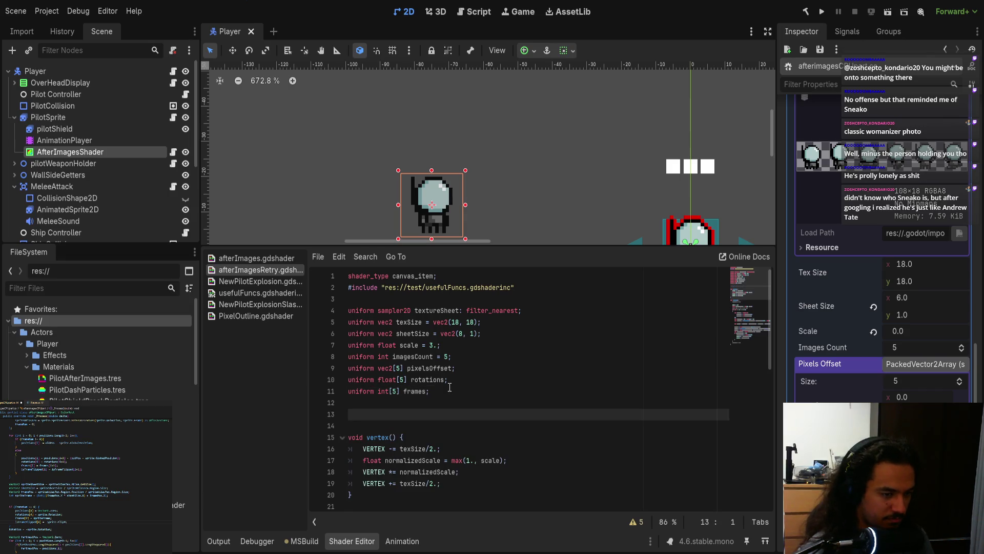
type("uh")
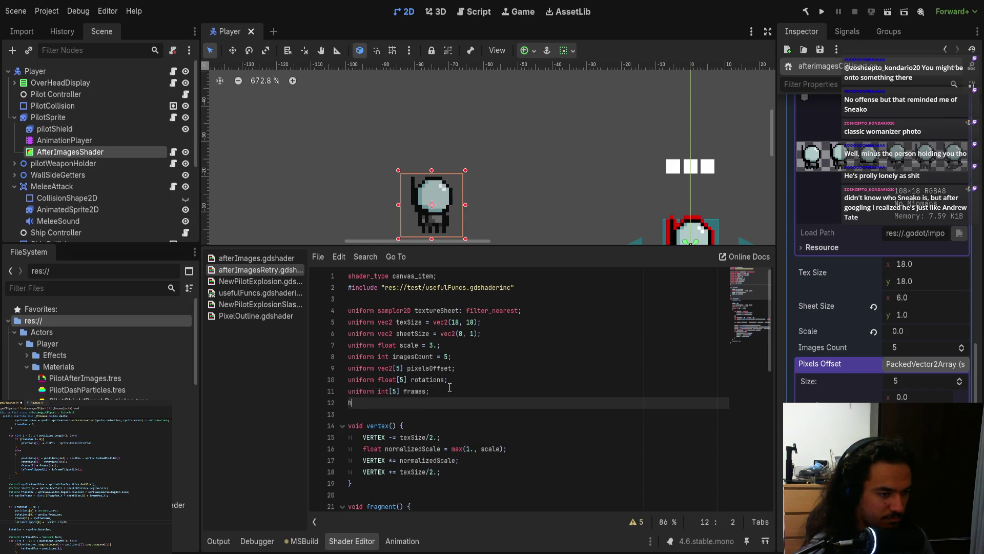
key("BackSpace")
type("uniform v")
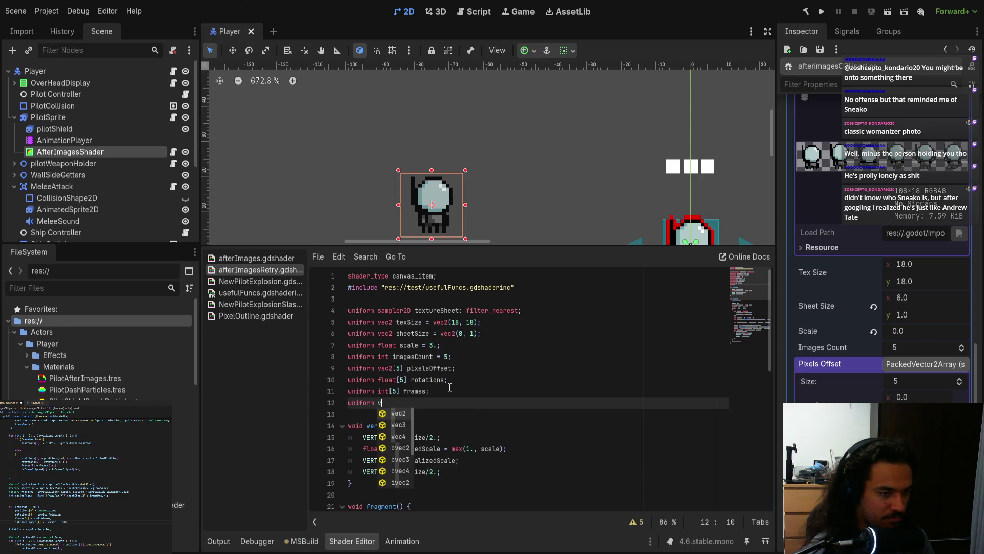
key("BackSpace")
type("bool[5] f")
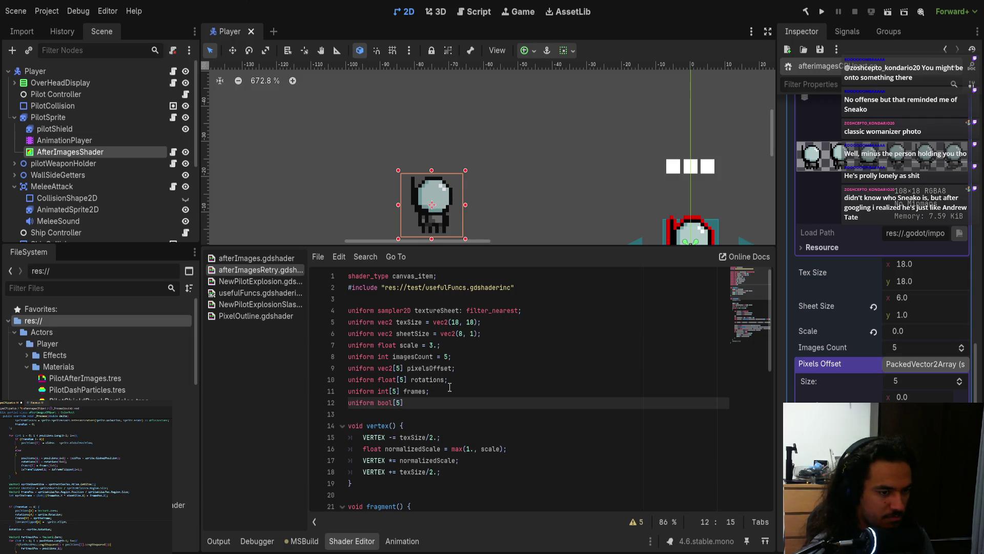
type("liop")
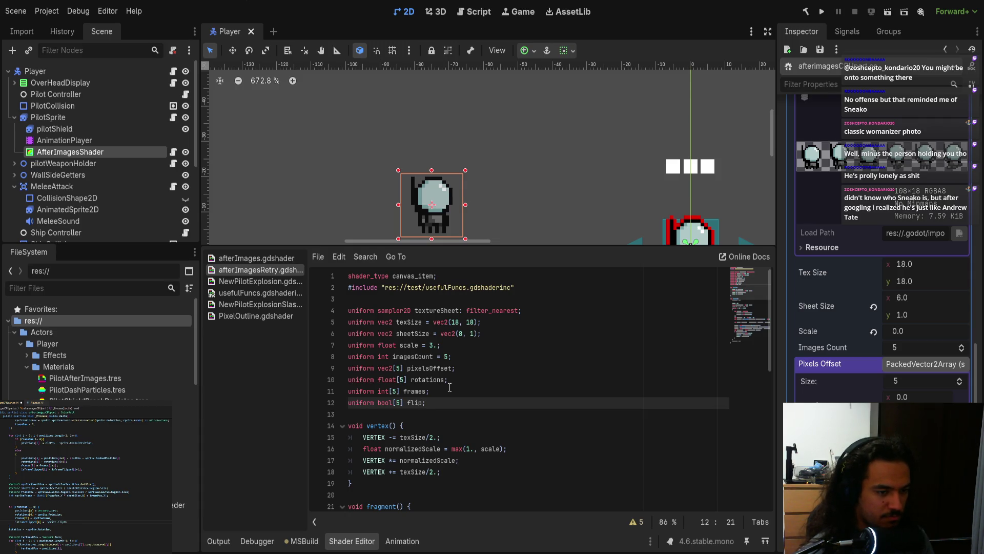
key("Down")
key("Down")
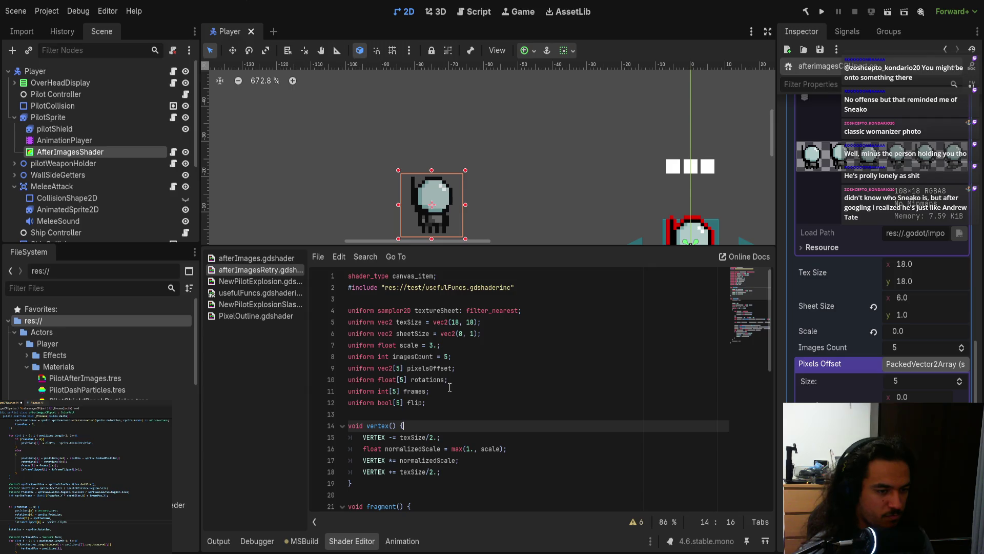
key("Up")
key("Up")
scroll(412, 406, "down", 10)
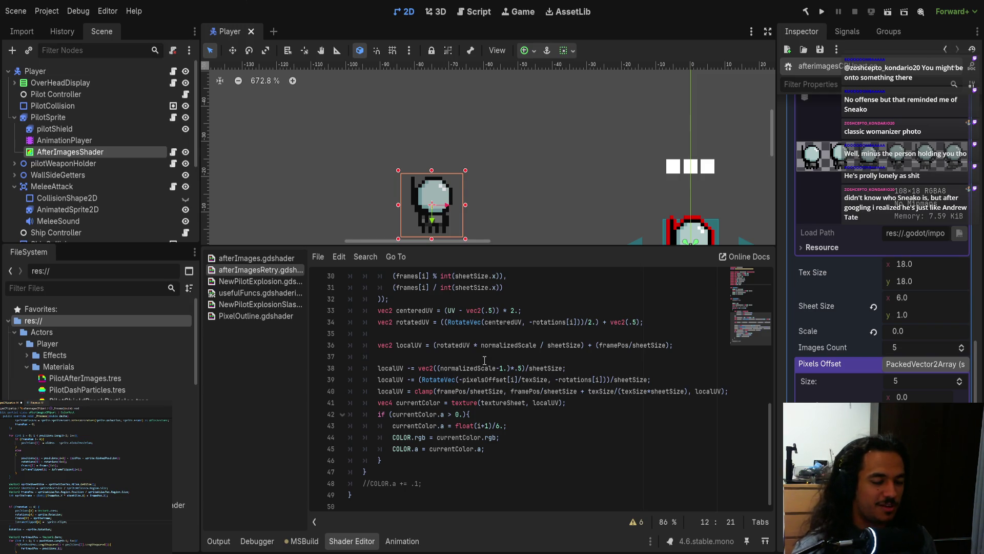
Insert a blank line after the framePos calculation and select the 'vec2 centeredUV' declaration.
scroll(480, 402, "up", 1)
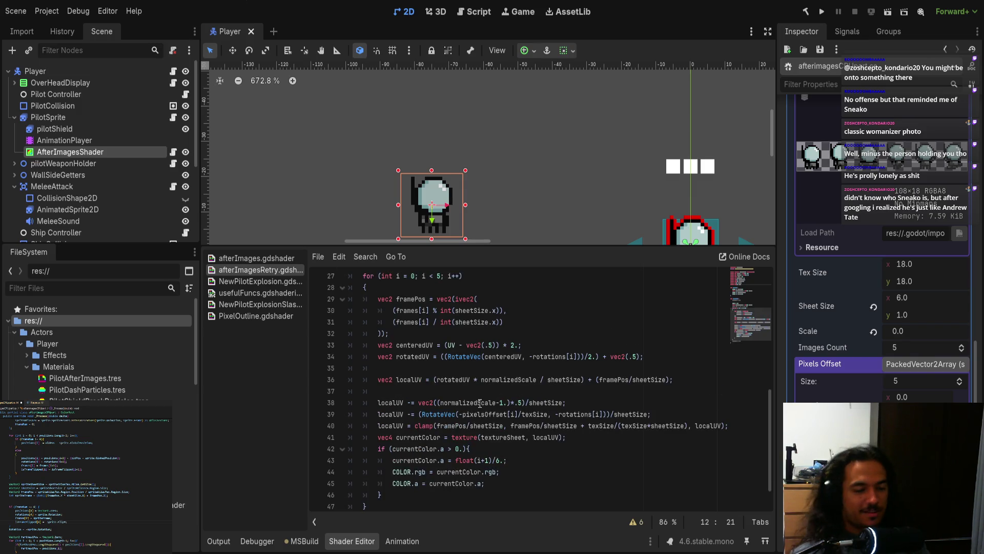
scroll(545, 359, "up", 3)
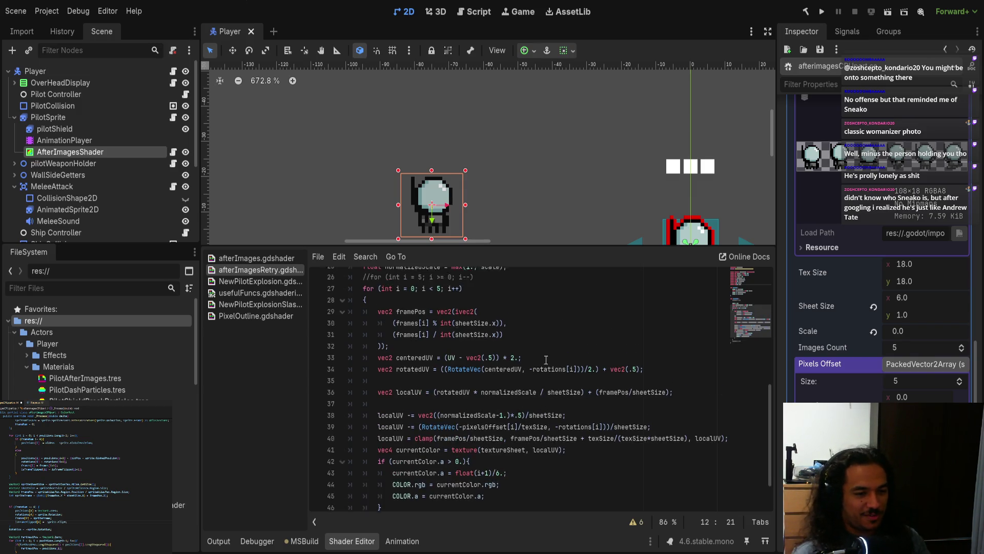
scroll(559, 372, "down", 2)
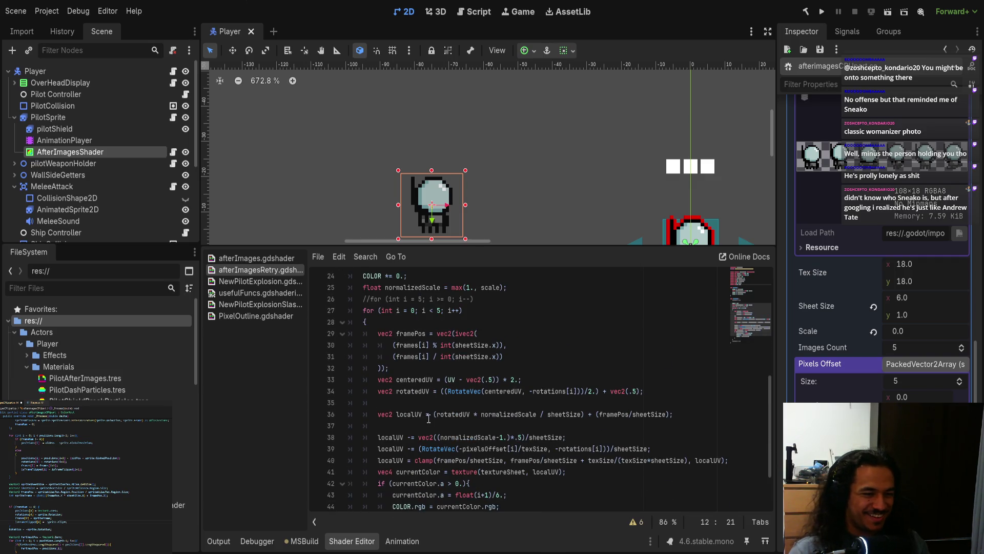
scroll(444, 423, "down", 1)
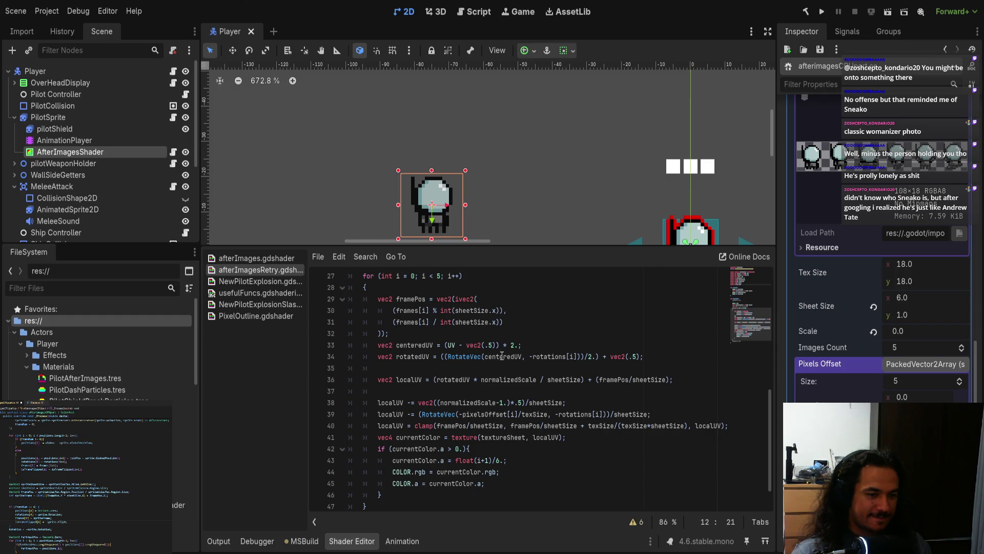
left_click(453, 345)
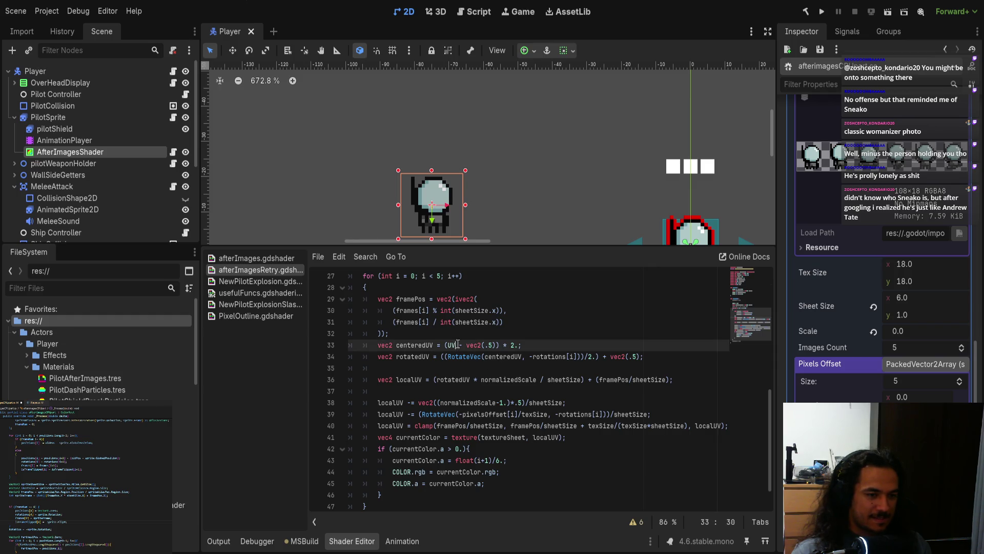
key("Up")
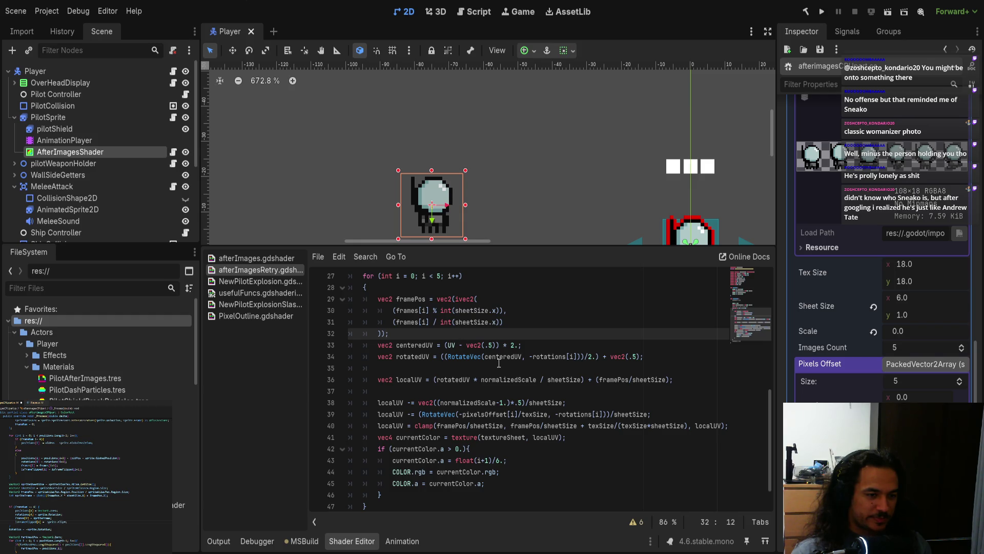
key("Return")
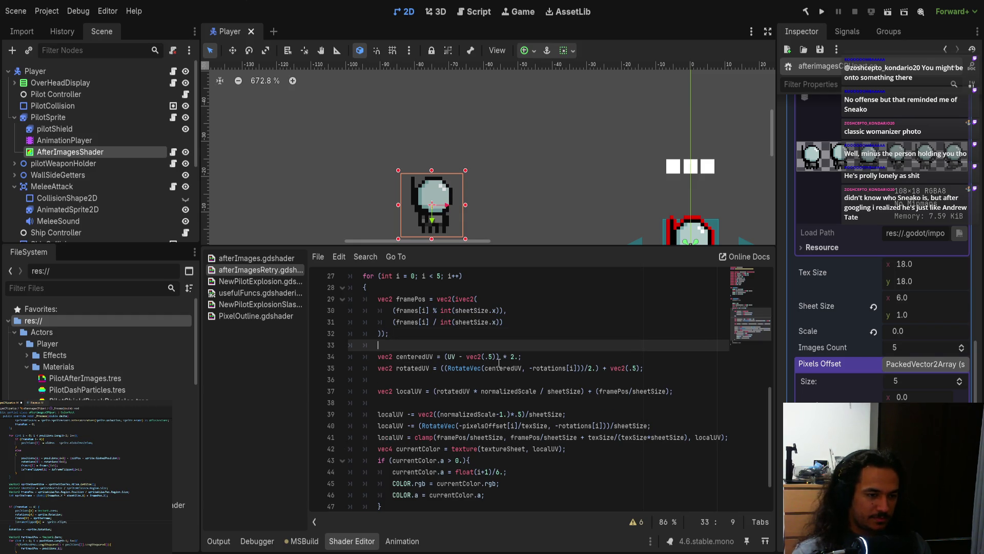
scroll(499, 362, "up", 2)
scroll(477, 368, "down", 2)
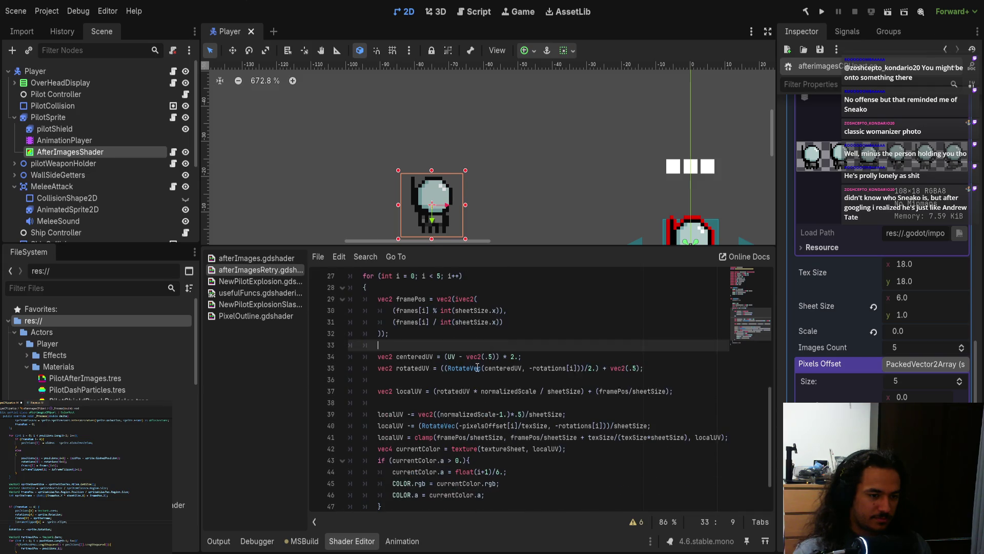
left_click_drag(377, 357, 434, 357)
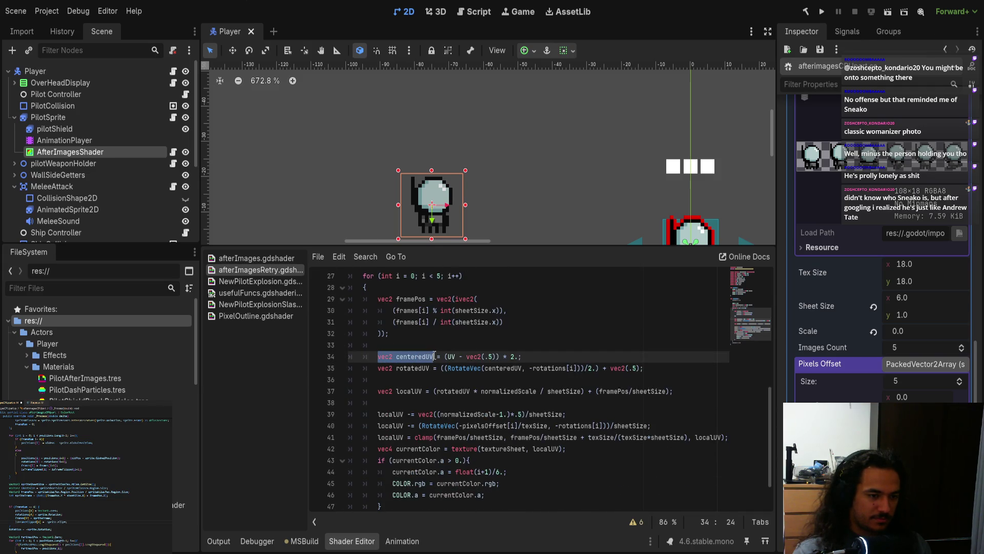
Copy the centeredUV declaration onto line 33 and start an if (flip[i]) / else branch below it.
key("ctrl+c")
key("Up")
key("ctrl+v")
double_click(385, 357)
key("Delete")
key("Delete")
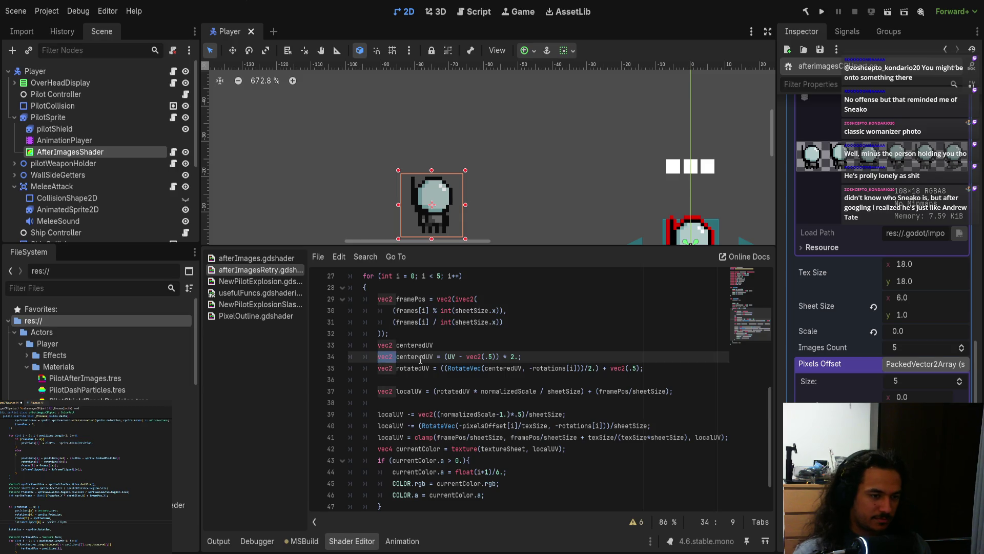
type("if ")
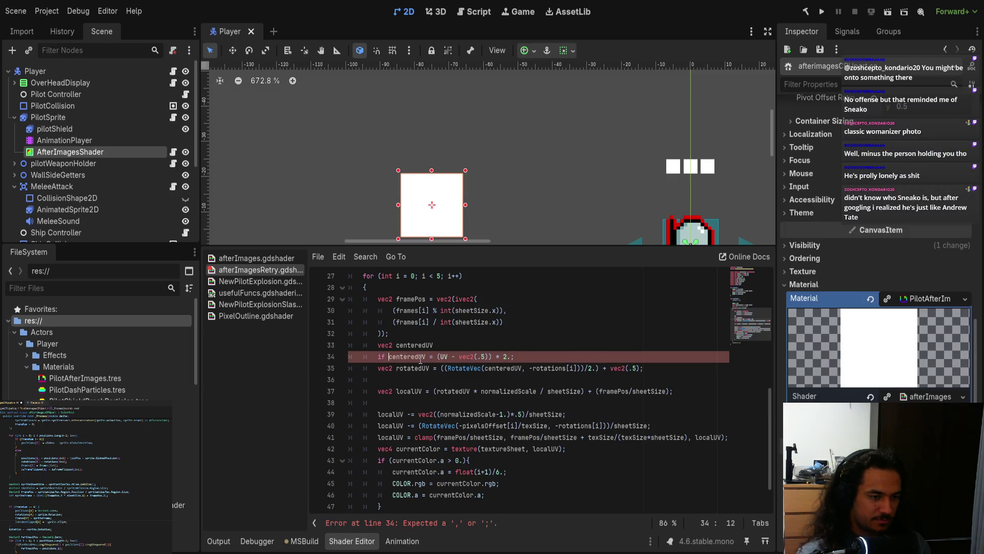
type("flo")
key("BackSpace")
type("il")
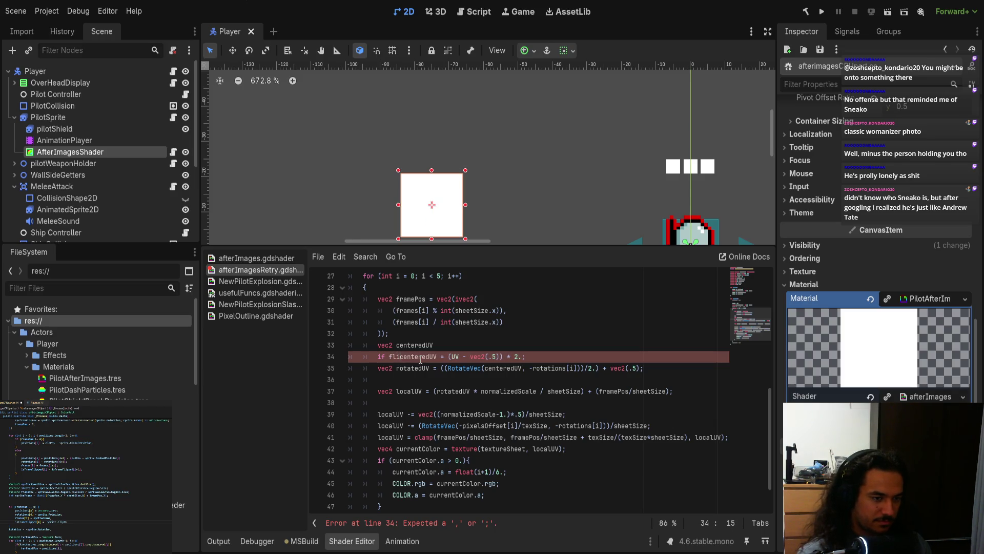
key("BackSpace")
type("p")
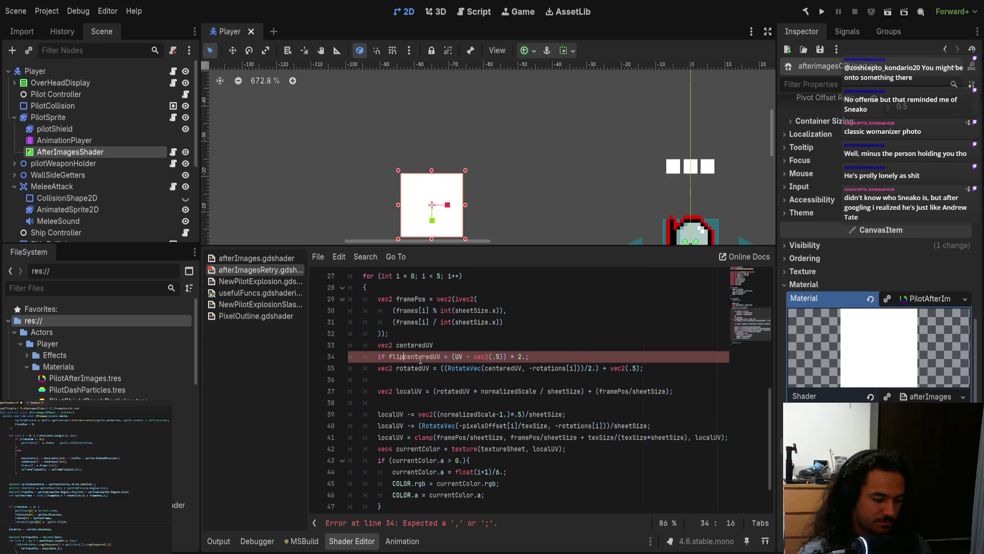
type("[")
type("i]")
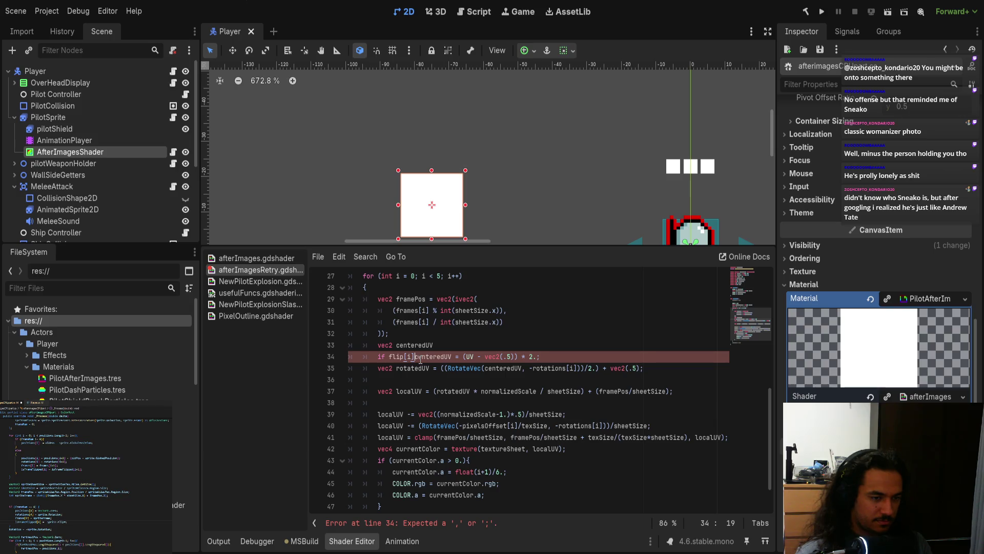
key("ctrl+shift+Left")
type("(")
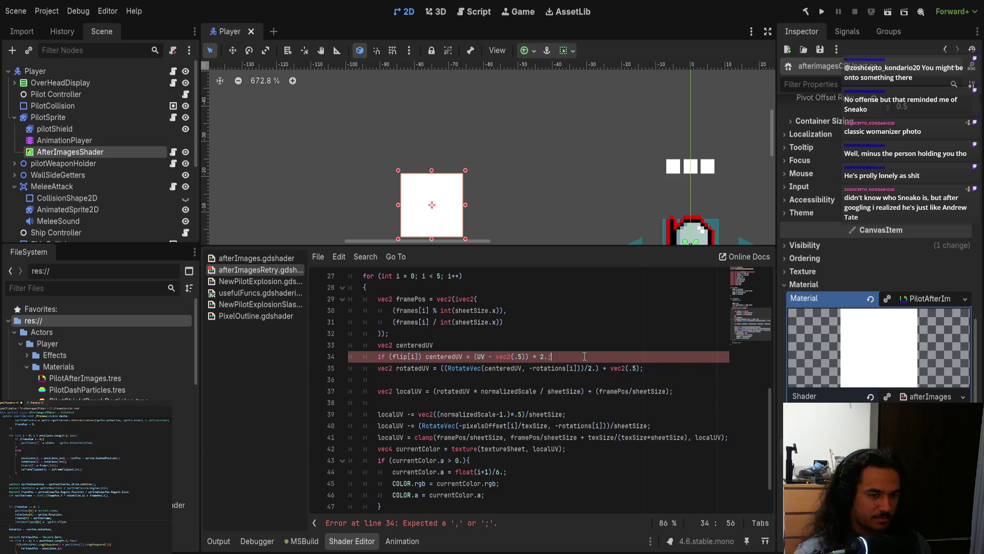
key("Return")
type("else")
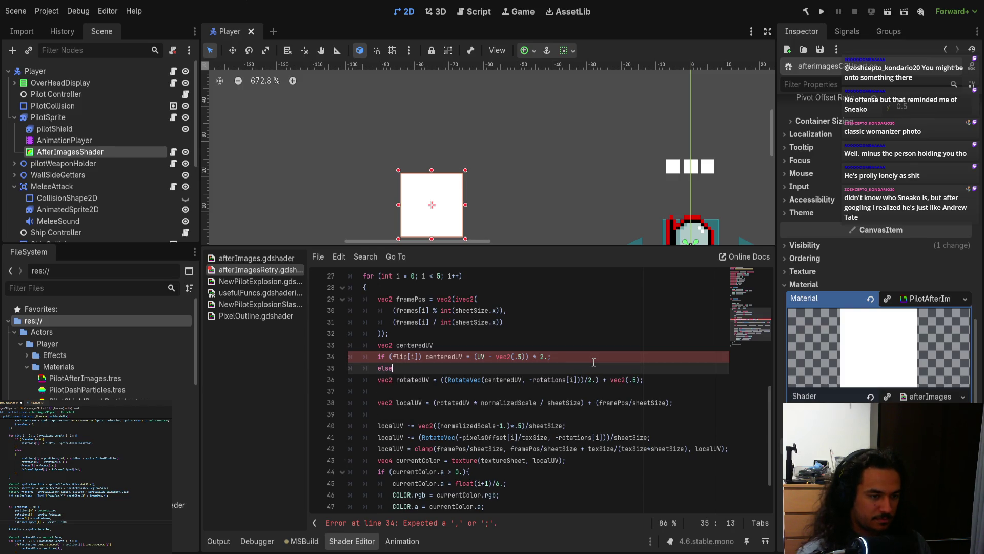
Put the centeredUV assignment in the else branch multiplied by vec2(-1, 1), and save the shader.
key("Up")
key("ctrl+Right")
key("ctrl+Right")
key("ctrl+Right")
key("ctrl+shift+Right")
key("ctrl+shift+Right")
key("ctrl+shift+Right")
key("shift+End")
key("ctrl+c")
key("Down")
key("ctrl+v")
key("Up")
key("Up")
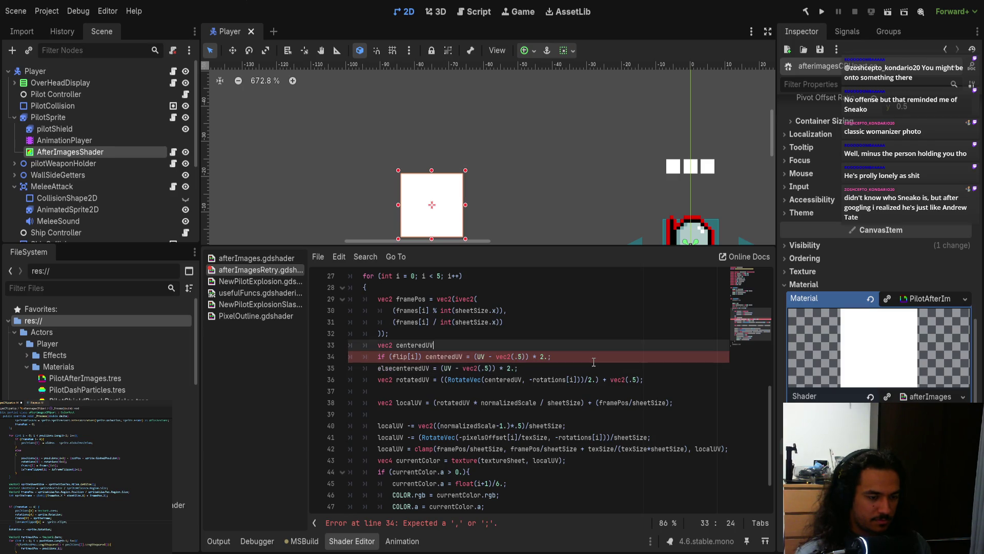
type(";")
key("Down")
key("Down")
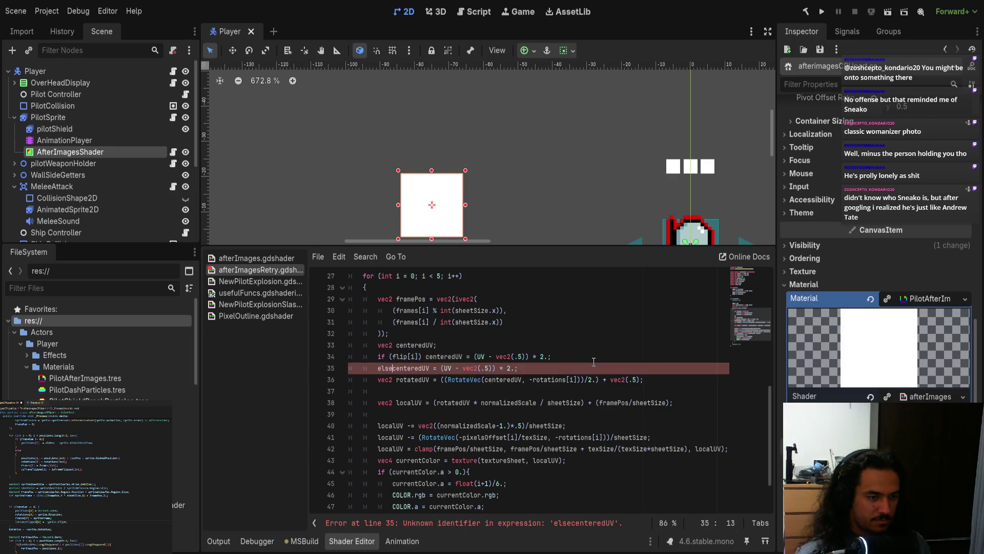
key("Left")
key("Left")
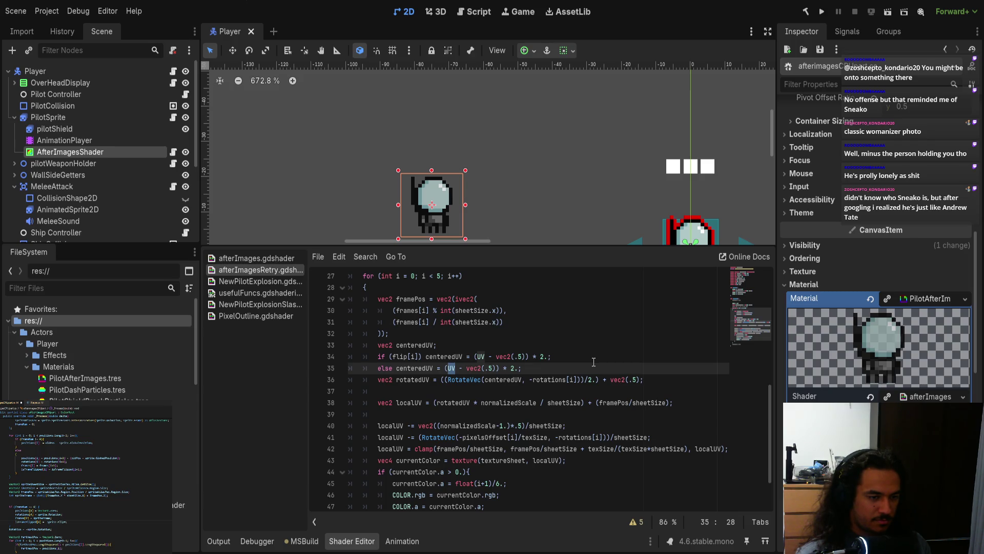
type("(")
key("Right")
key("Right")
type("* vec2(")
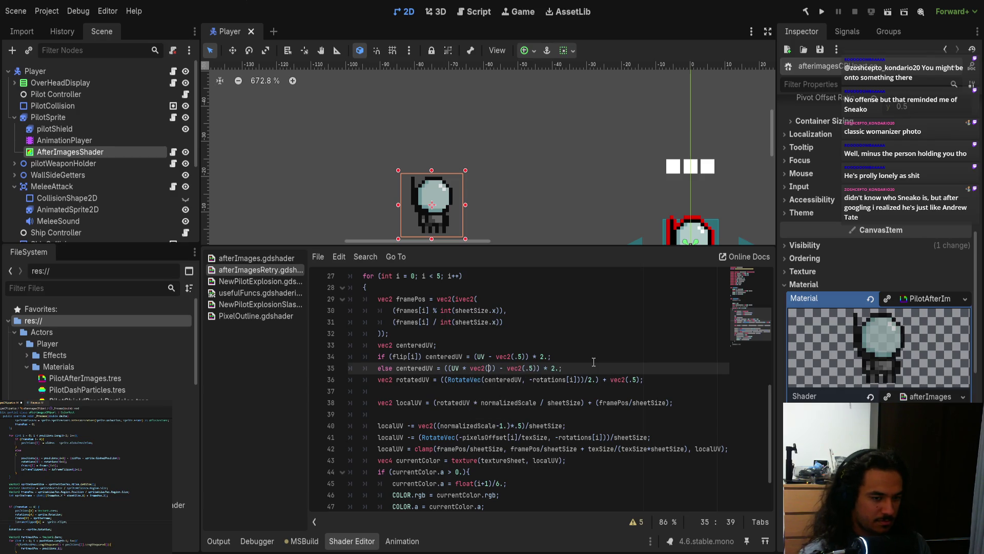
type("-1, 1")
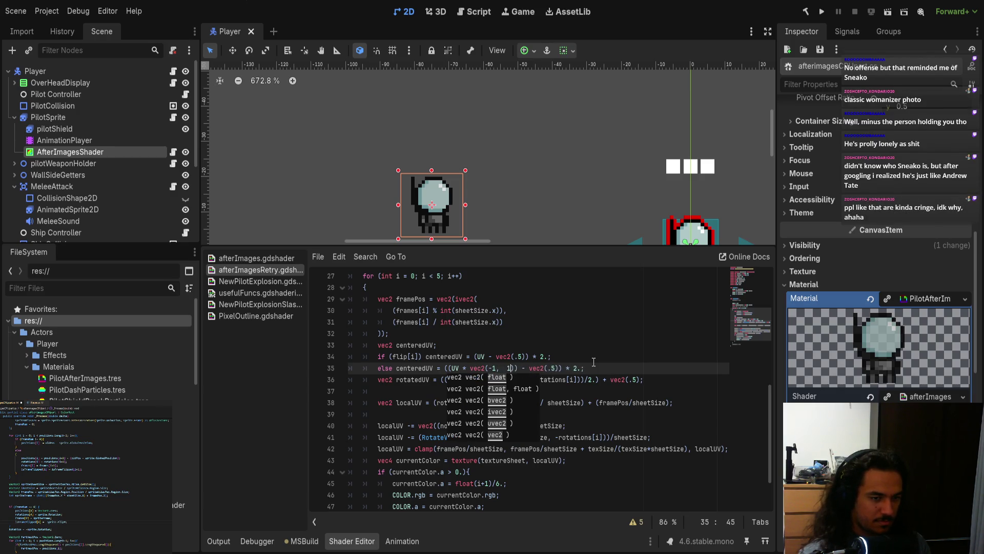
key("Escape")
key("ctrl+s")
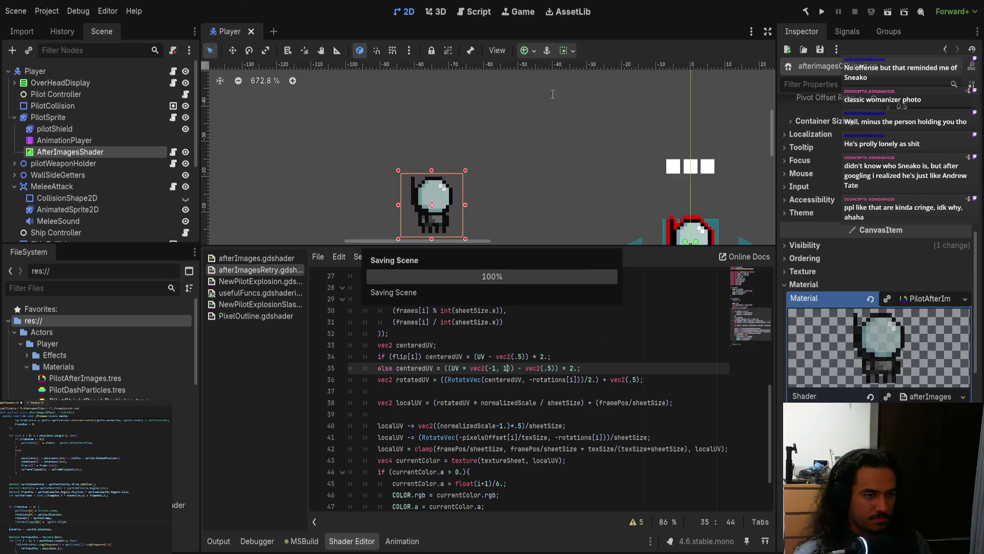
Test a negated '!flip[i]' check, then join the mirrored assignment onto the if line.
left_click_drag(479, 202, 499, 191)
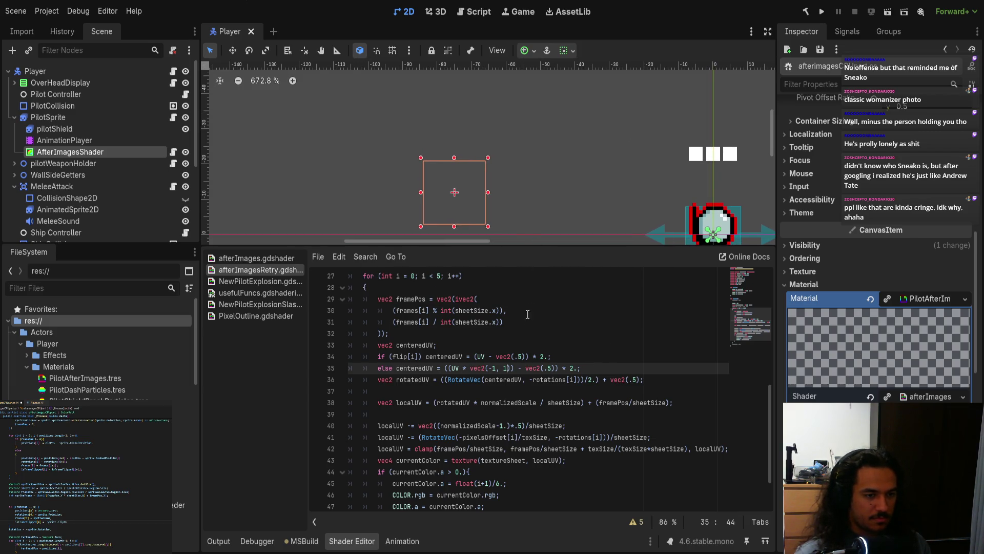
left_click(393, 356)
type("!")
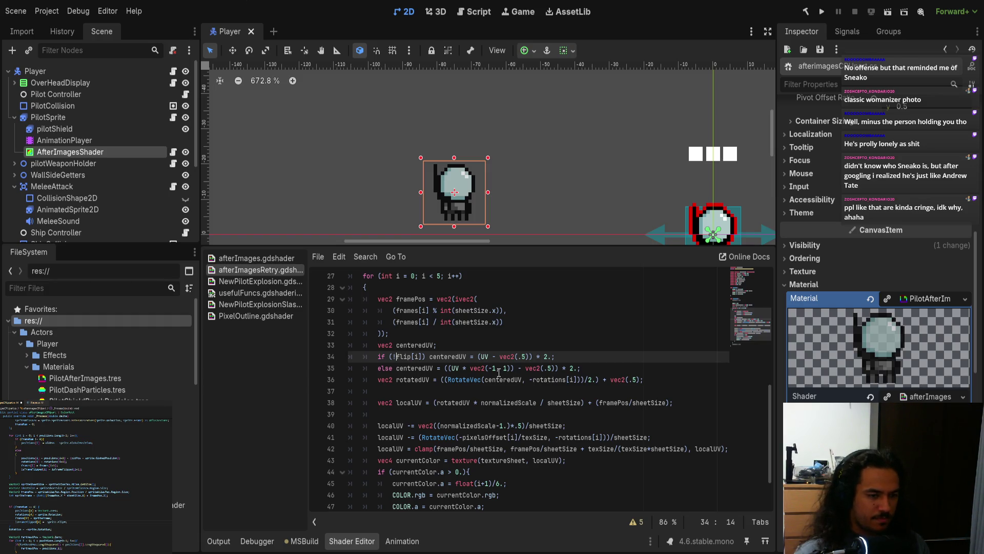
mouse_move(397, 369)
left_mouse_down()
mouse_move(582, 369)
mouse_move(396, 345)
mouse_move(364, 356)
left_mouse_up()
key("BackSpace")
key("ctrl+z")
key("BackSpace")
key("ctrl+v")
key("BackSpace")
key("ctrl+z")
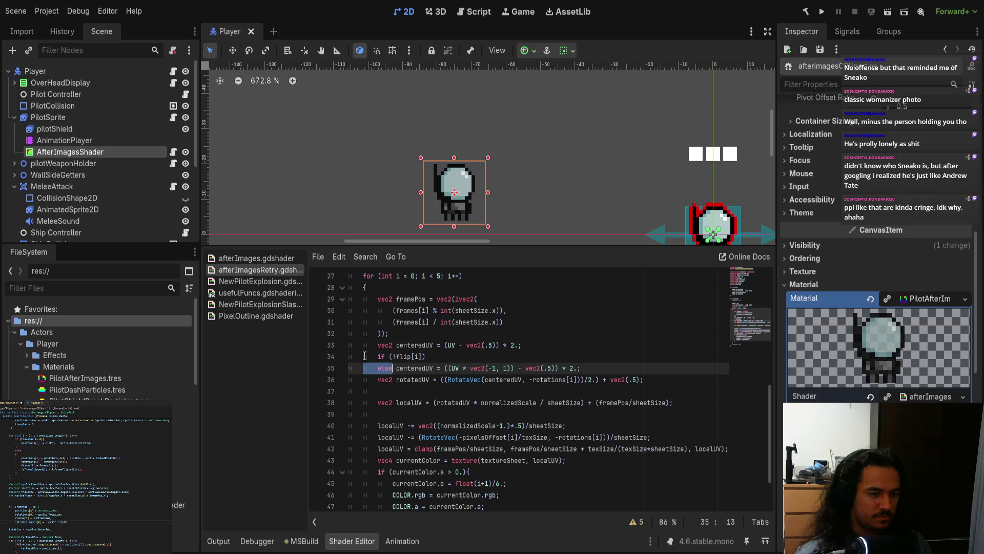
key("BackSpace")
key("BackSpace")
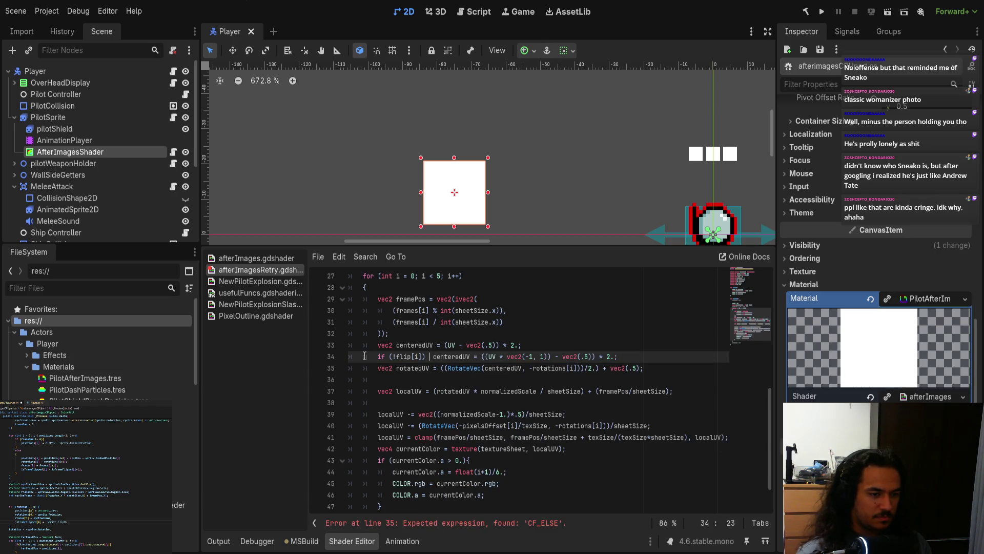
key("BackSpace")
Drop the negation and rewrite the if body as 'centeredUV *= vec2(-1, 1);', then save.
key("ctrl+Left")
key("ctrl+Left")
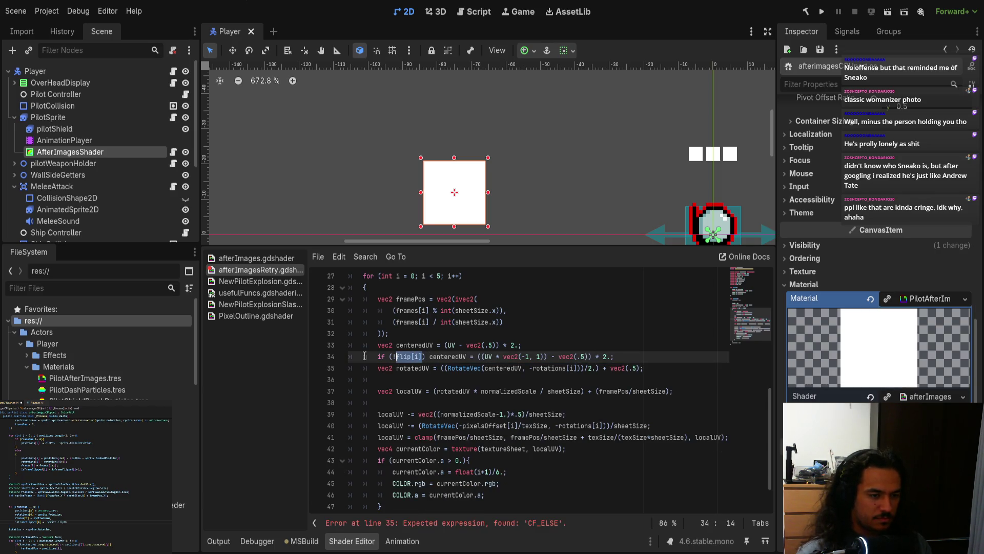
key("BackSpace")
key("ctrl+Right")
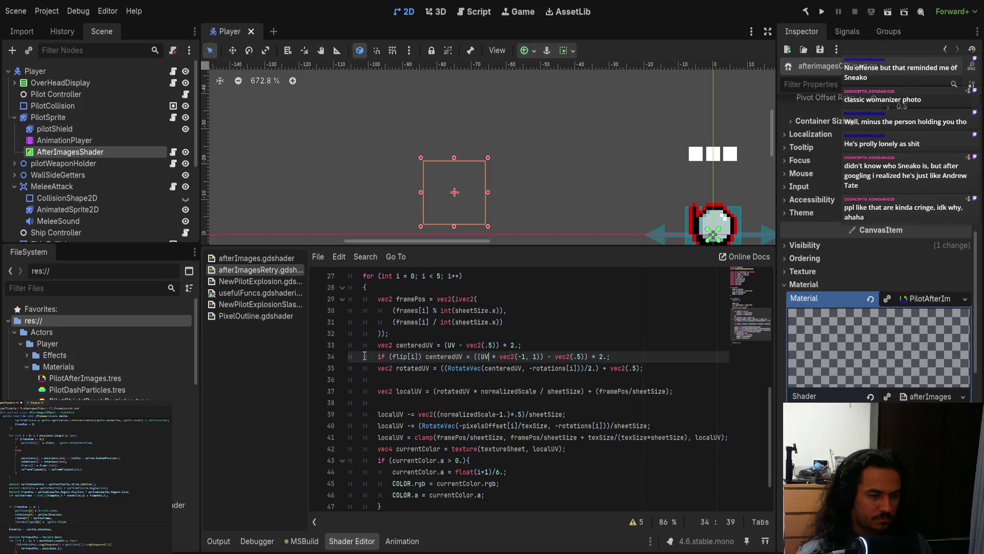
key("ctrl+Left")
key("ctrl+shift+Right")
key("ctrl+shift+Right")
key("ctrl+shift+Right")
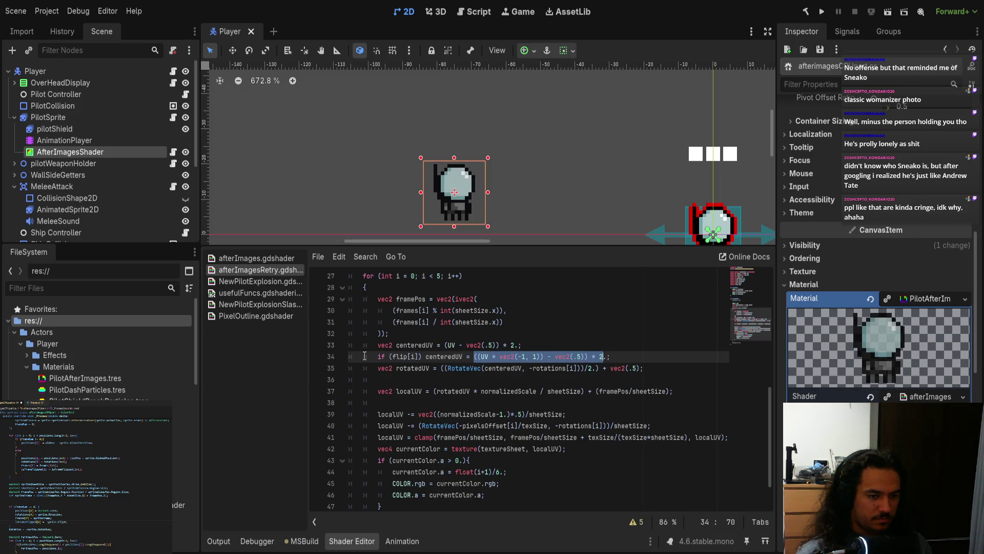
key("shift+End")
key("BackSpace")
key("BackSpace")
key("BackSpace")
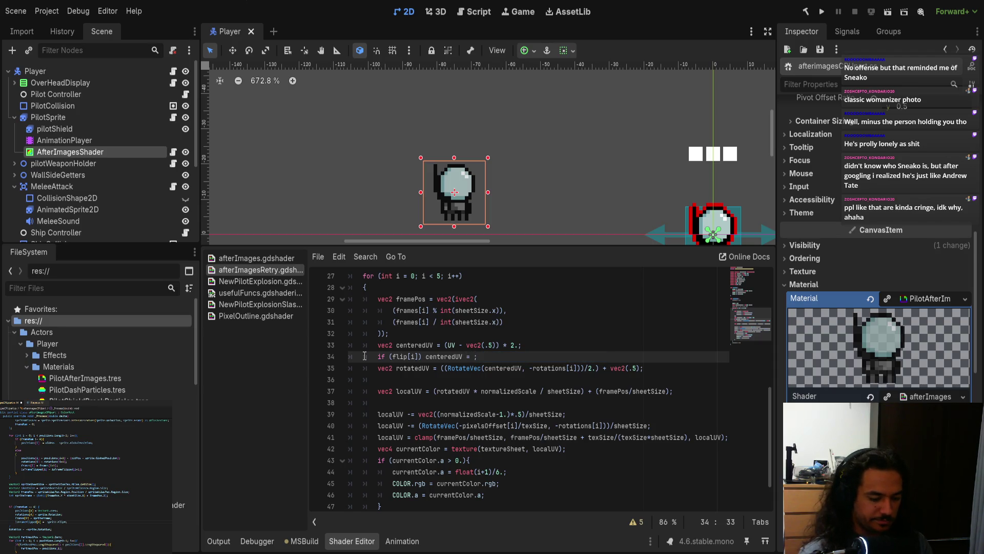
type("*= vec2(-1")
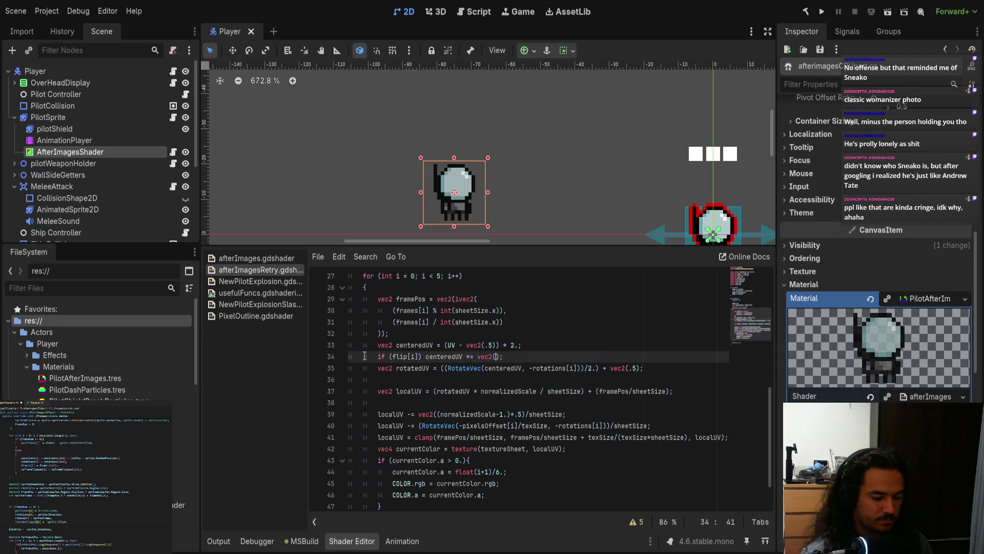
type(",1")
key("Left")
key("Right")
key("ctrl+s")
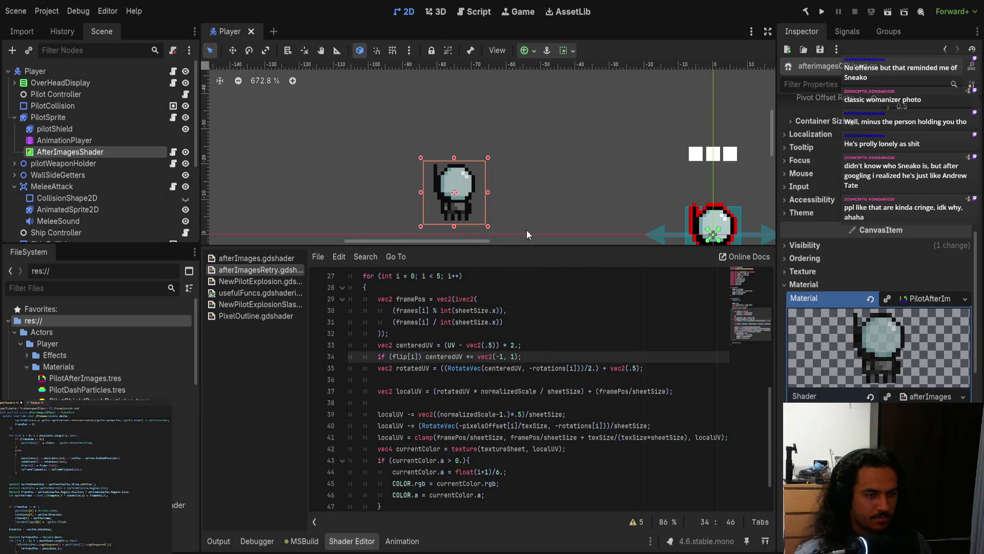
Briefly retest with '!' on the flip check, then revert it and save.
type("!")
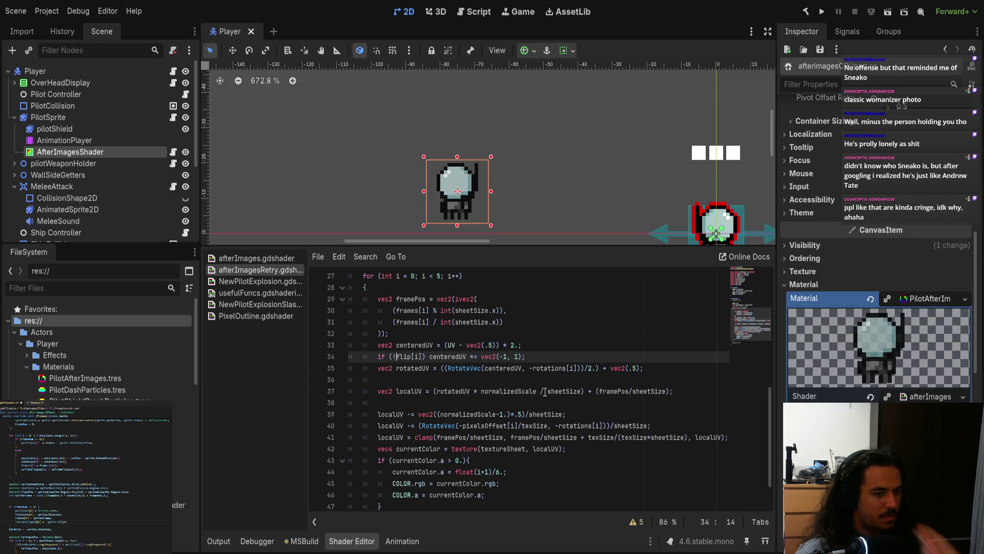
key("BackSpace")
key("ctrl+s")
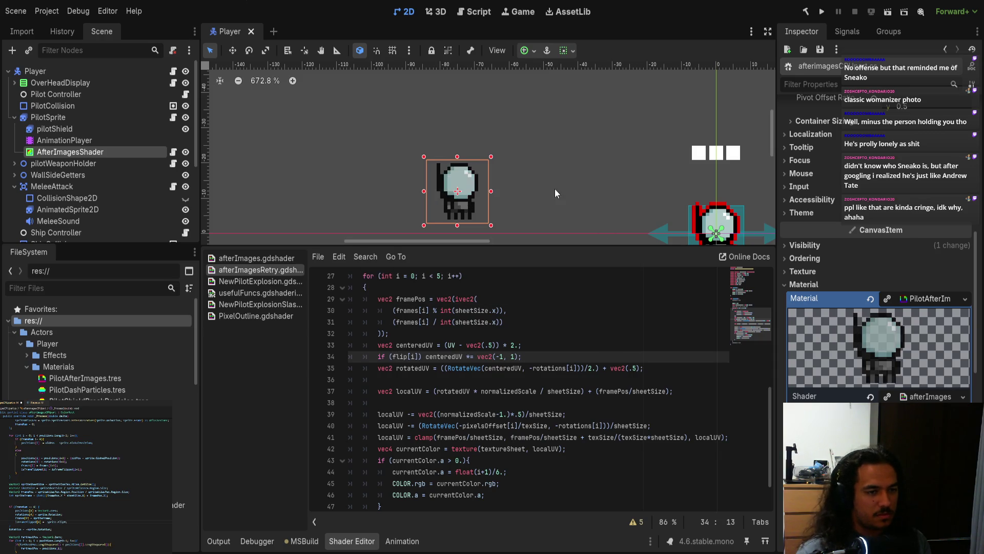
key("ctrl+s")
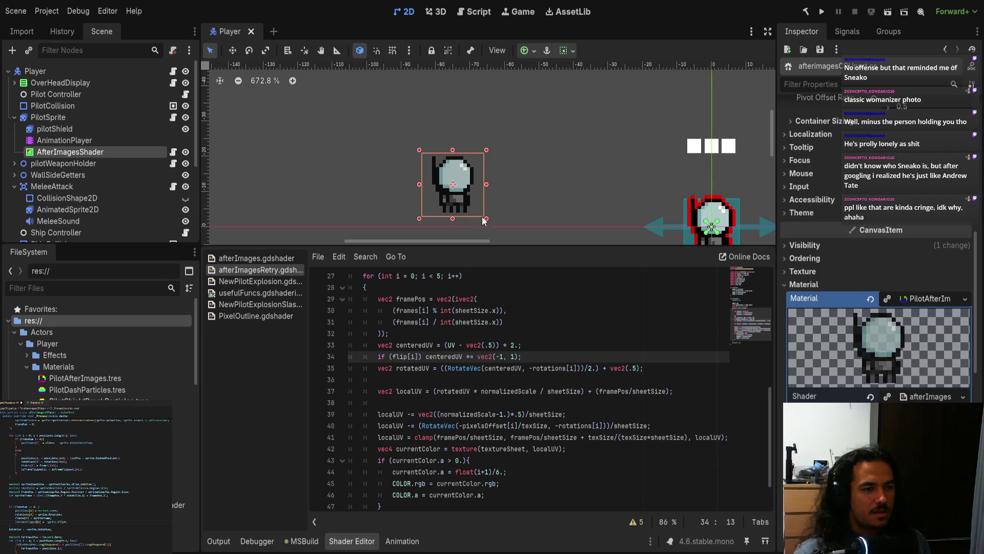
Drag the selected sprite to a new spot in the scene and save.
scroll(901, 376, "down", 5)
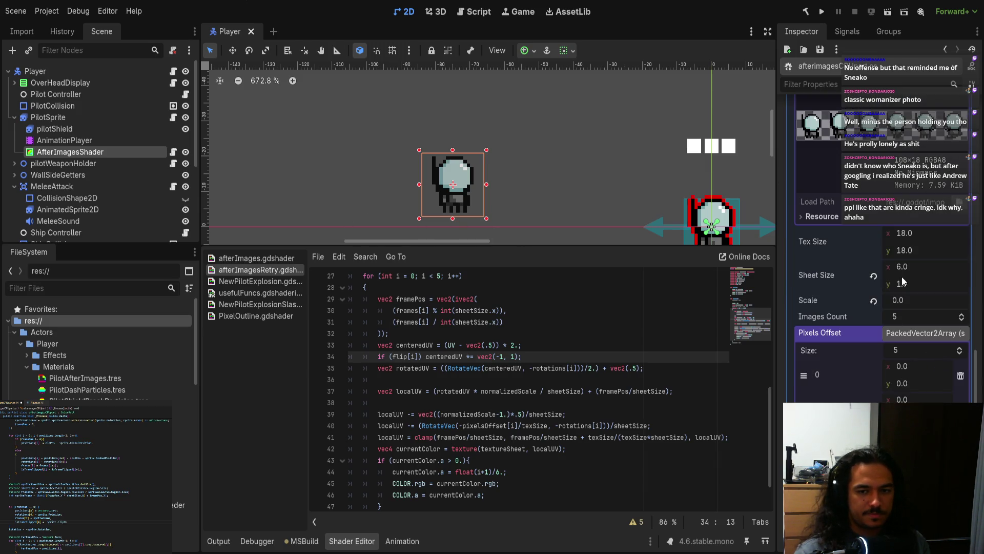
mouse_move(453, 184)
left_mouse_down()
mouse_move(542, 194)
mouse_move(525, 149)
mouse_move(538, 187)
mouse_move(790, 241)
mouse_move(669, 205)
left_mouse_up()
key("ctrl+s")
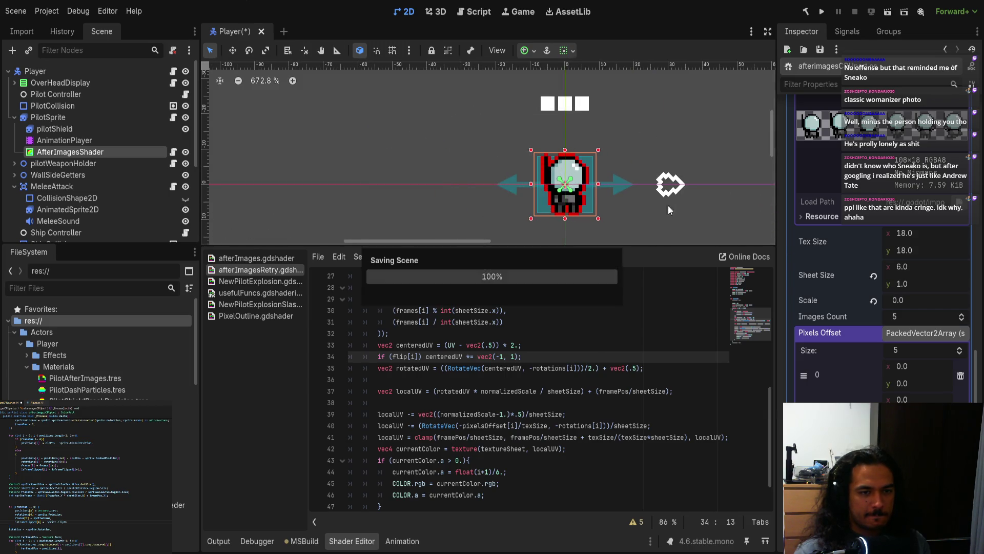
scroll(669, 205, "down", 6)
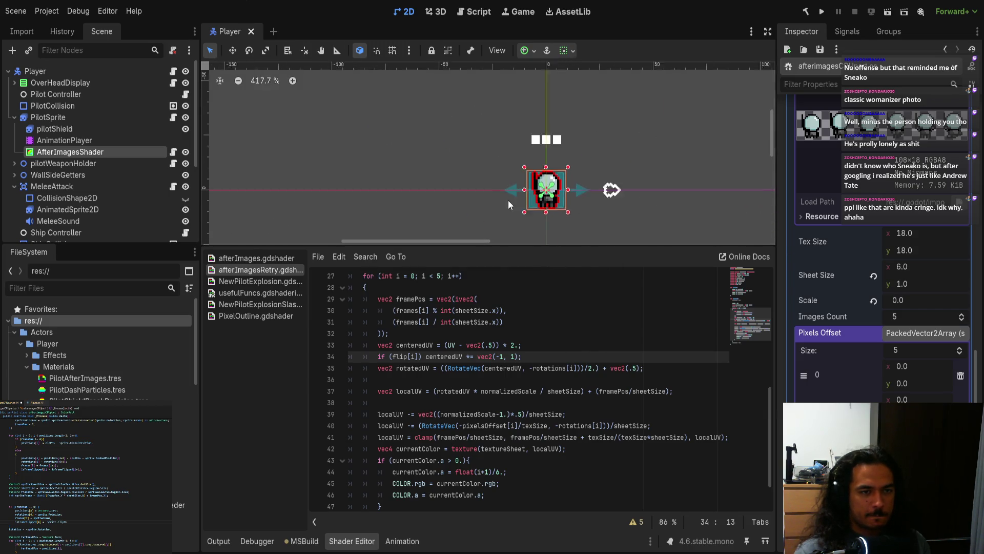
Test-run a match with a few moves, stop it, and review the 817 out-of-range errors.
left_click(823, 14)
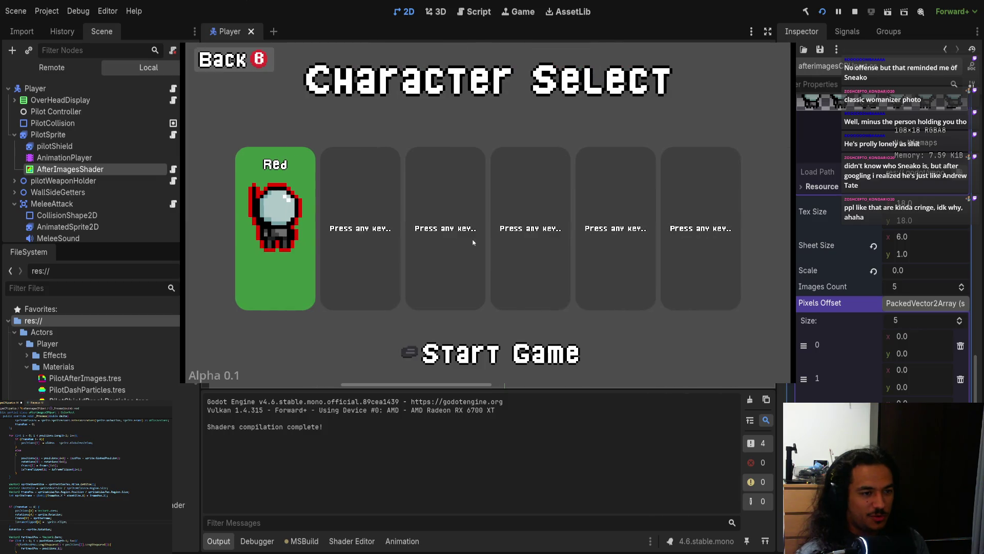
key("Return")
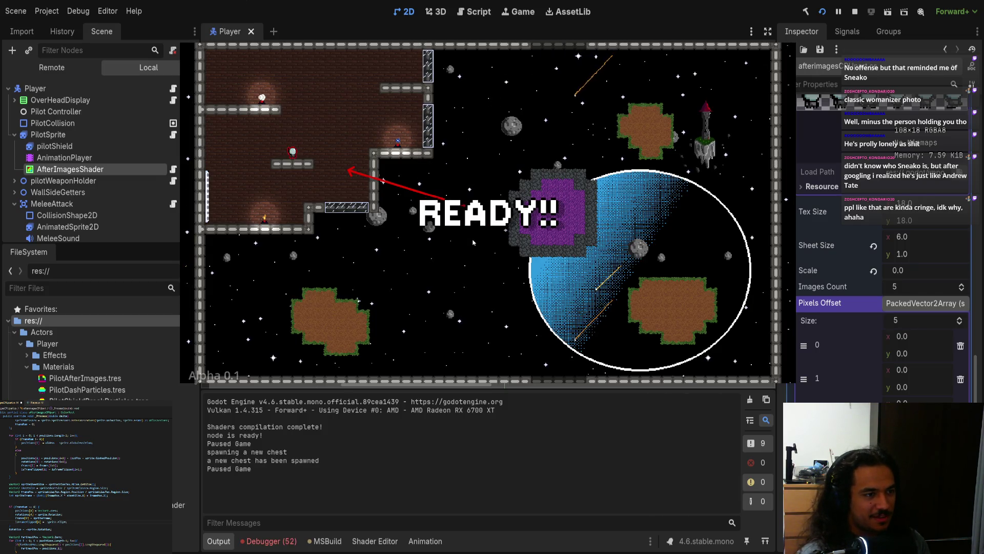
key("d")
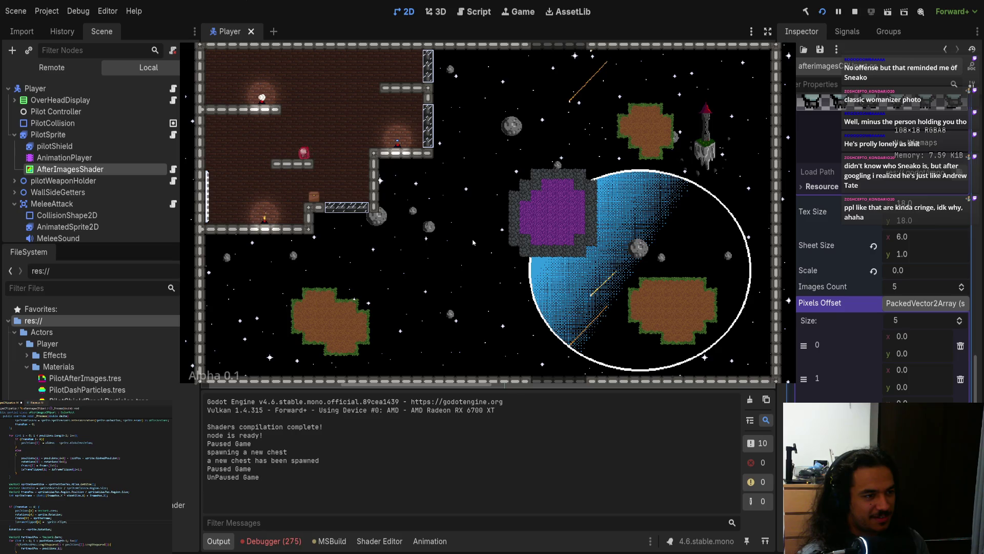
key("w")
key("a")
key("w")
key("d")
key("Escape")
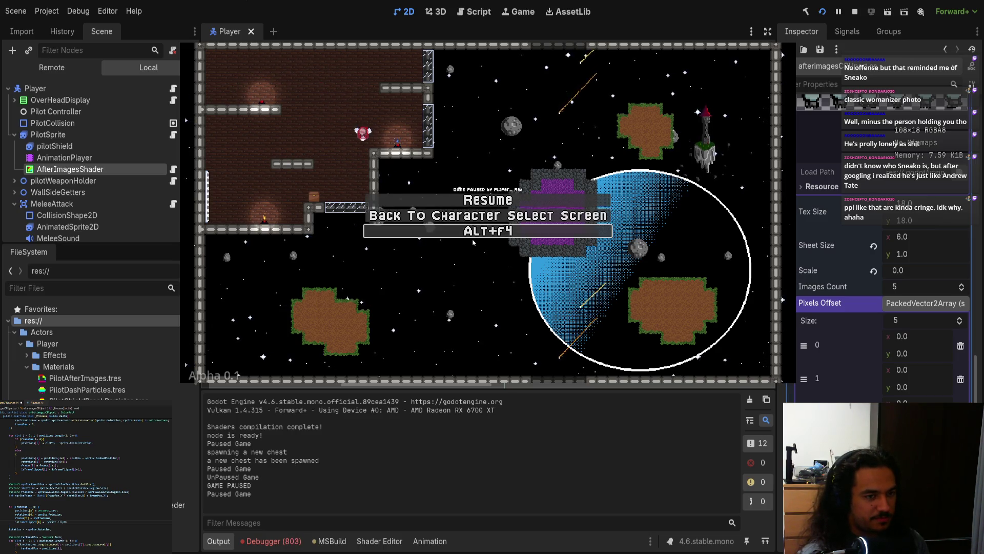
left_click(474, 233)
left_click(272, 540)
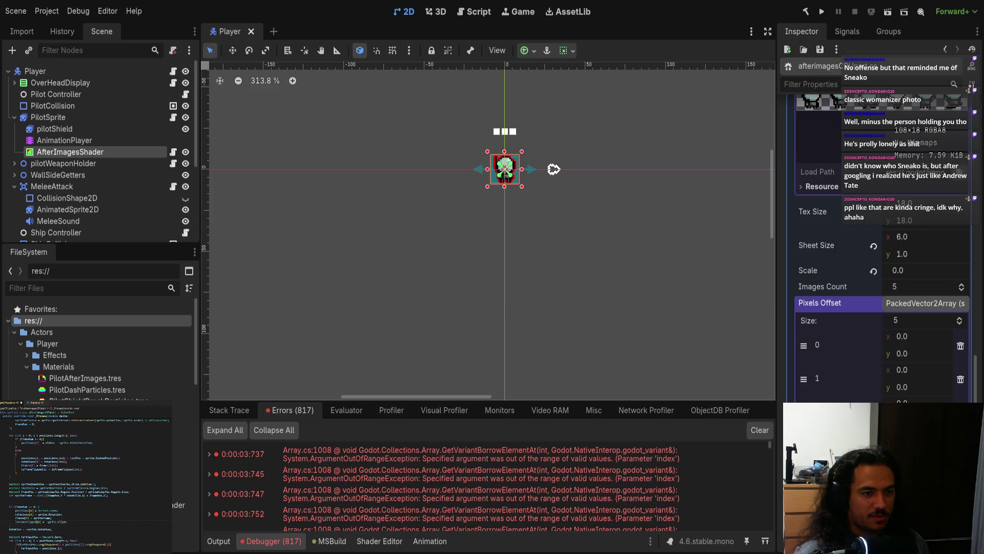
key("alt+Tab")
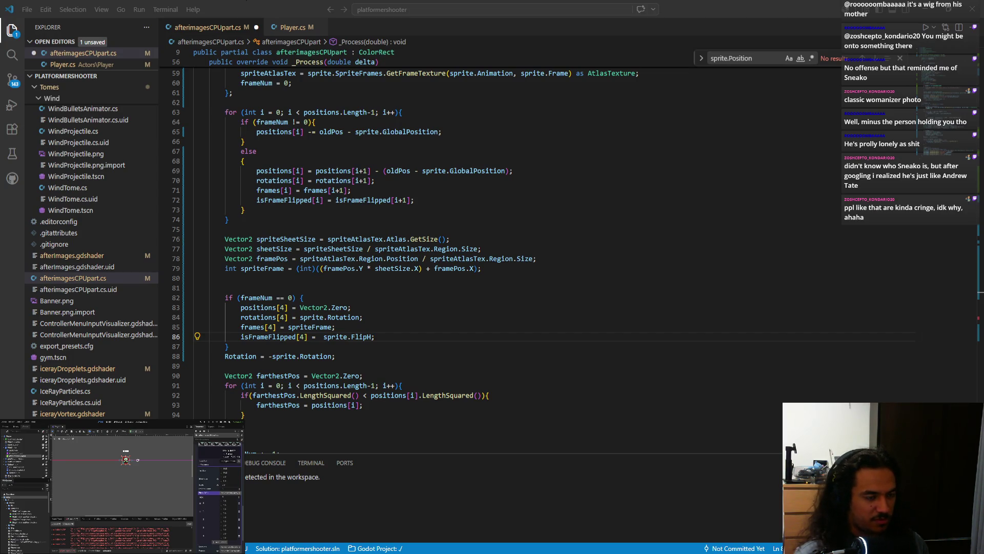
Save afterimagesCPUpart.cs and scroll up to the isFrameFlipped field declaration.
key("ctrl+s")
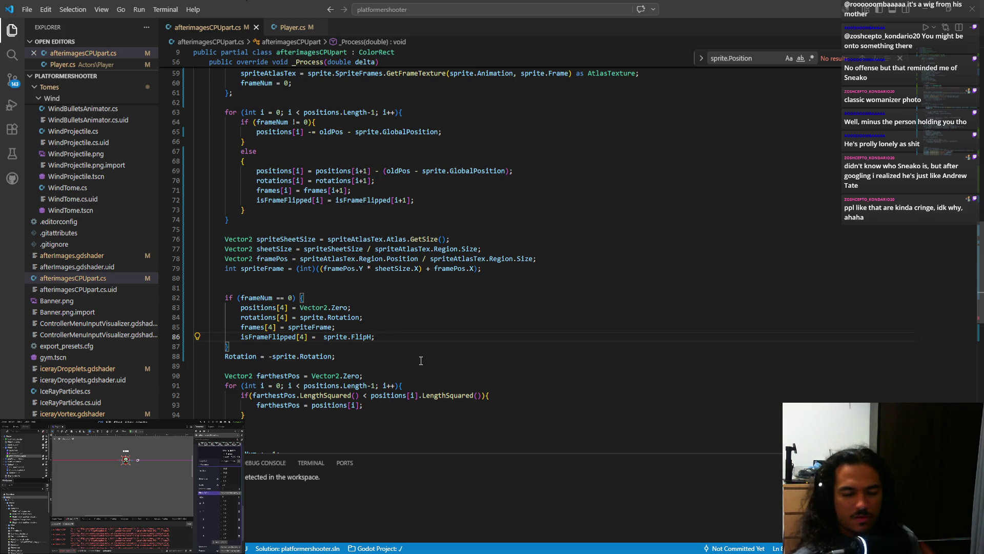
scroll(350, 280, "up", 5)
scroll(350, 280, "up", 6)
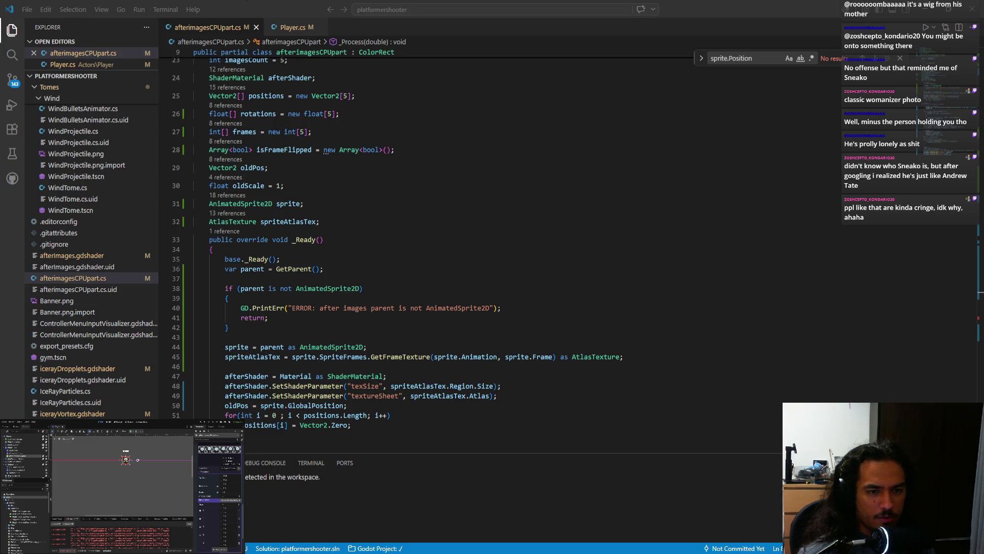
Initialise isFrameFlipped on line 28 as [false, false, false, false, false] and save.
scroll(380, 223, "up", 2)
left_click_drag(324, 201, 392, 202)
key("BackSpace")
type("[false,")
type(" false, false, false, ")
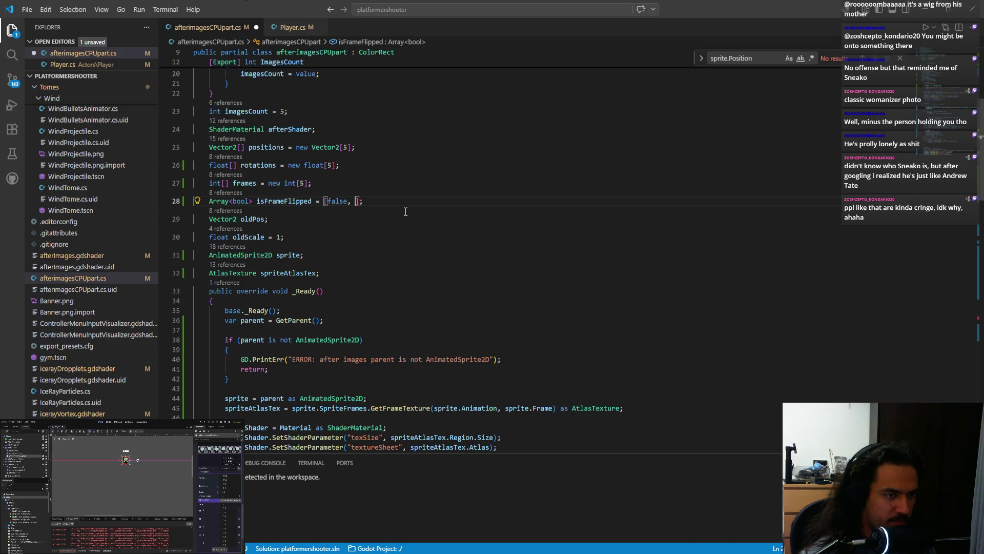
type("false")
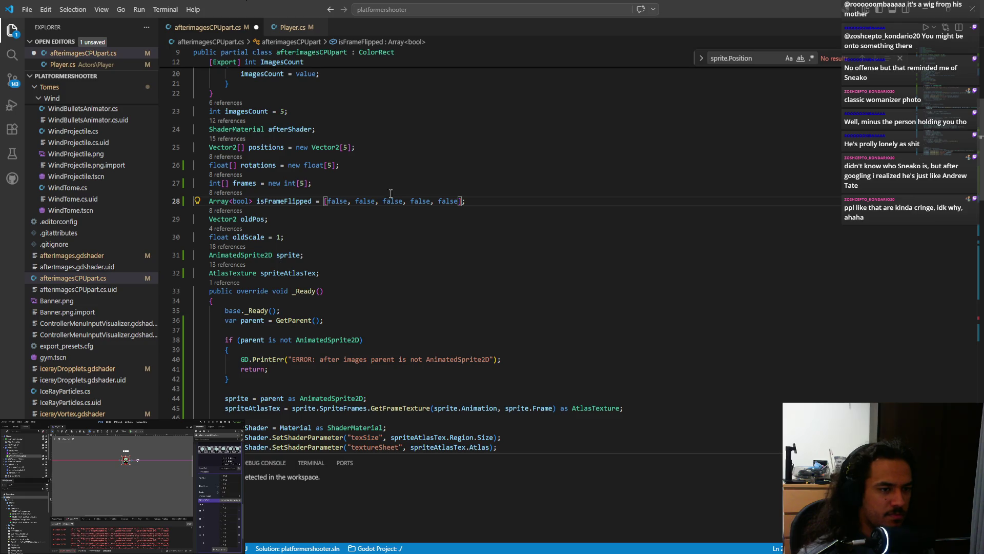
left_click(381, 244)
key("ctrl+s")
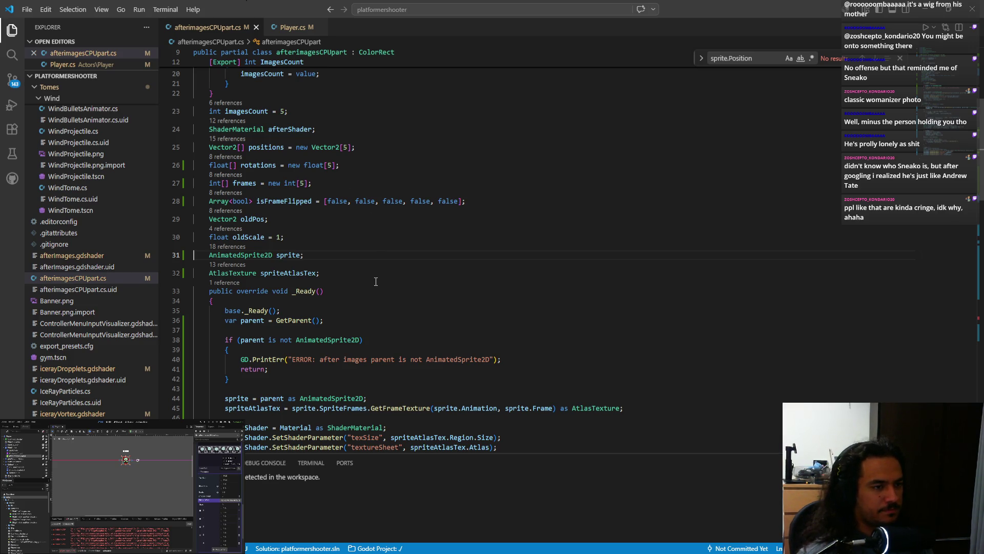
Extend the TODO comment with "there's a lot of optimization to be done here" and save.
scroll(376, 282, "up", 7)
left_click(398, 137)
type("t")
type("here")
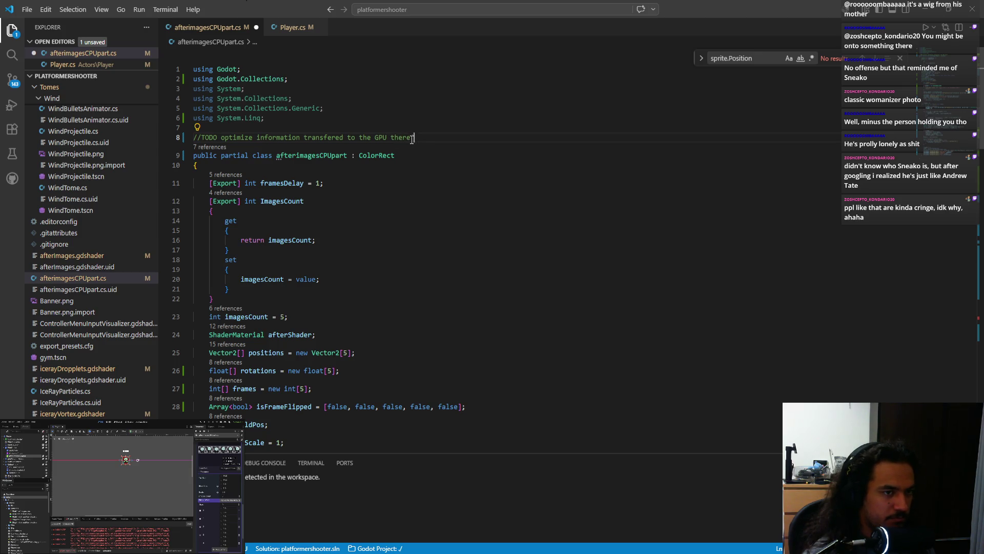
type("'s a lot og ")
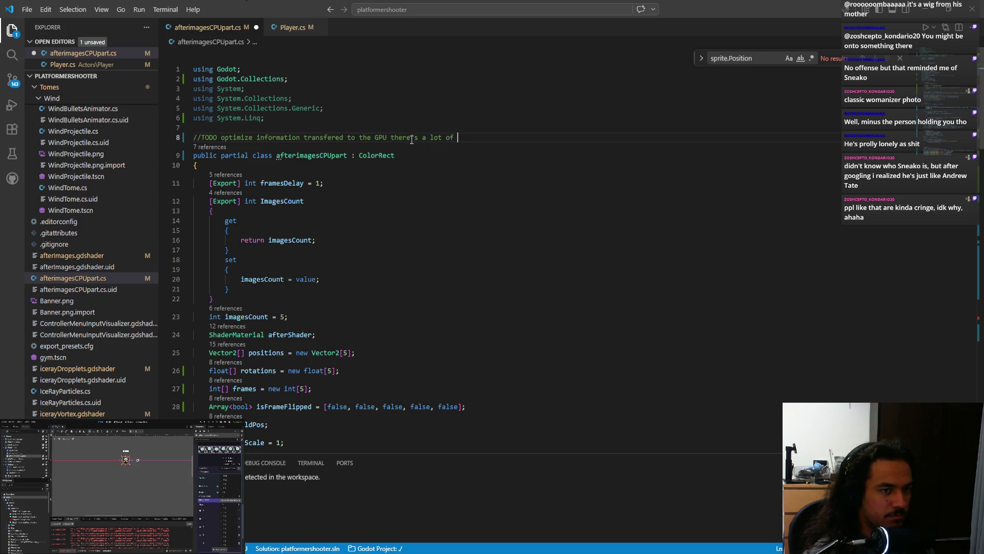
type(" optimization to ")
type("be done here")
key("ctrl+s")
left_click(462, 184)
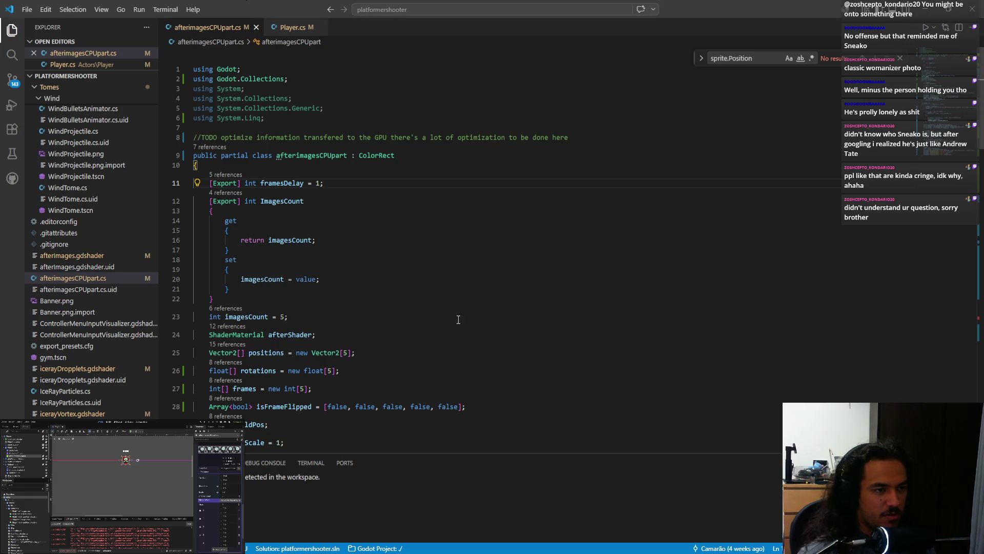
Select the flip and frames SetShaderParameter lines, then run the game into a match.
scroll(457, 321, "down", 20)
scroll(389, 353, "down", 5)
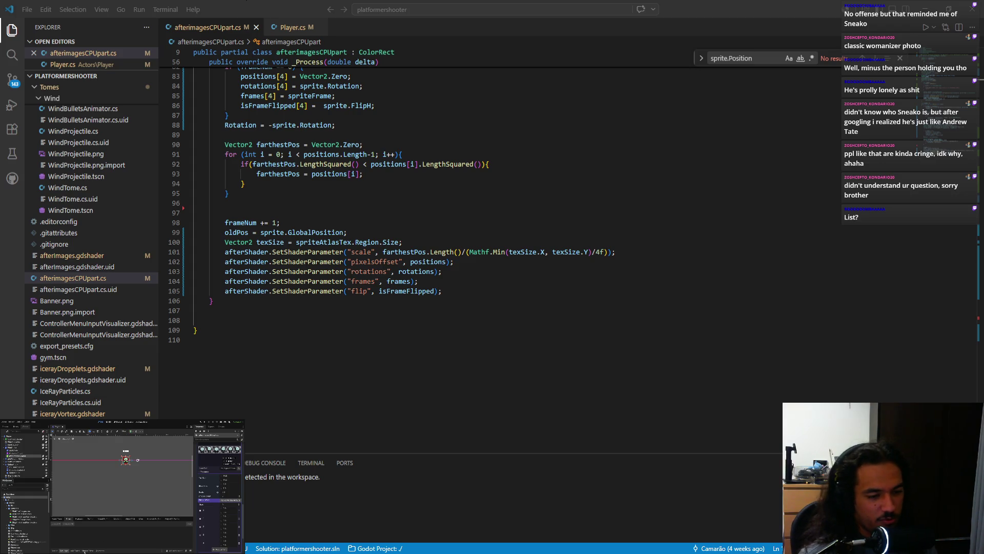
left_click(427, 317)
left_click(452, 291)
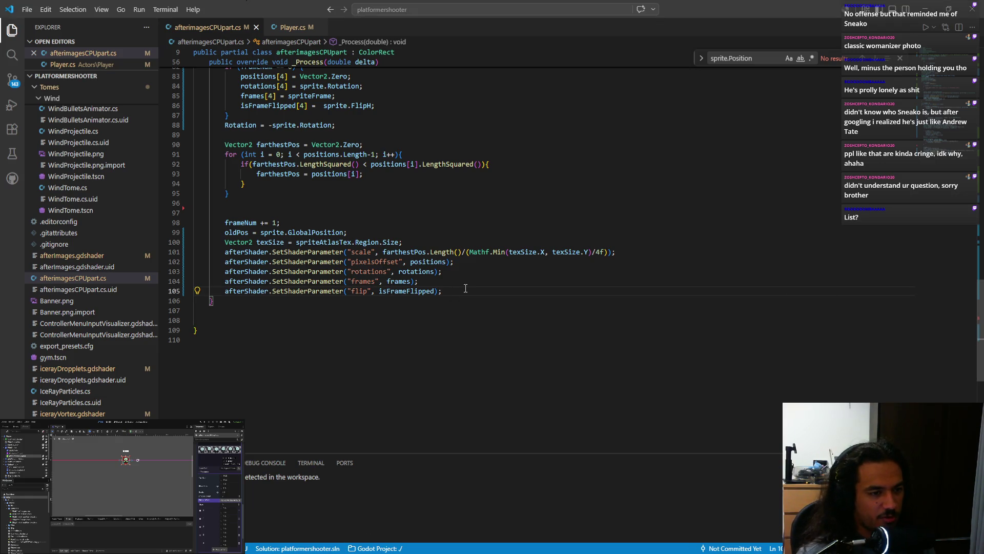
key("shift+Up")
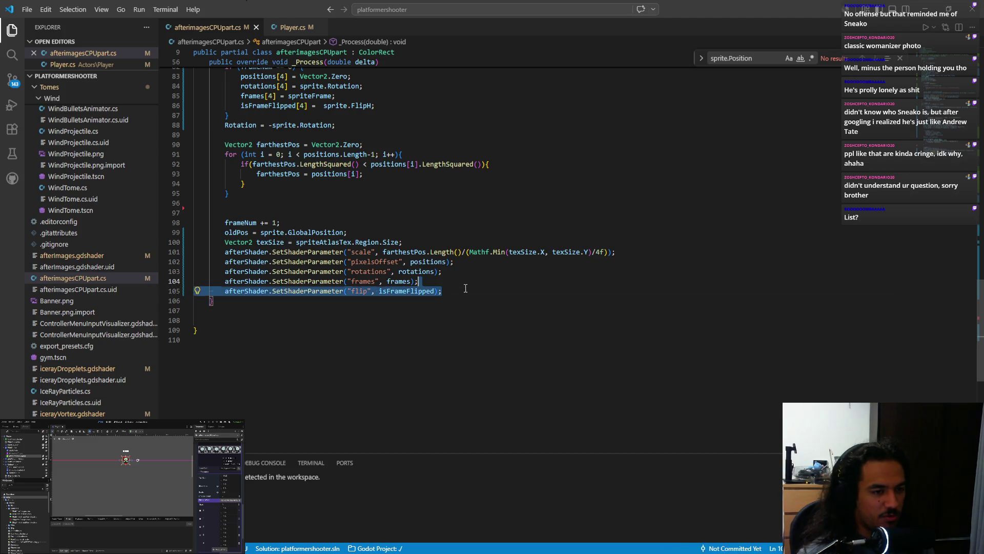
left_click(205, 423)
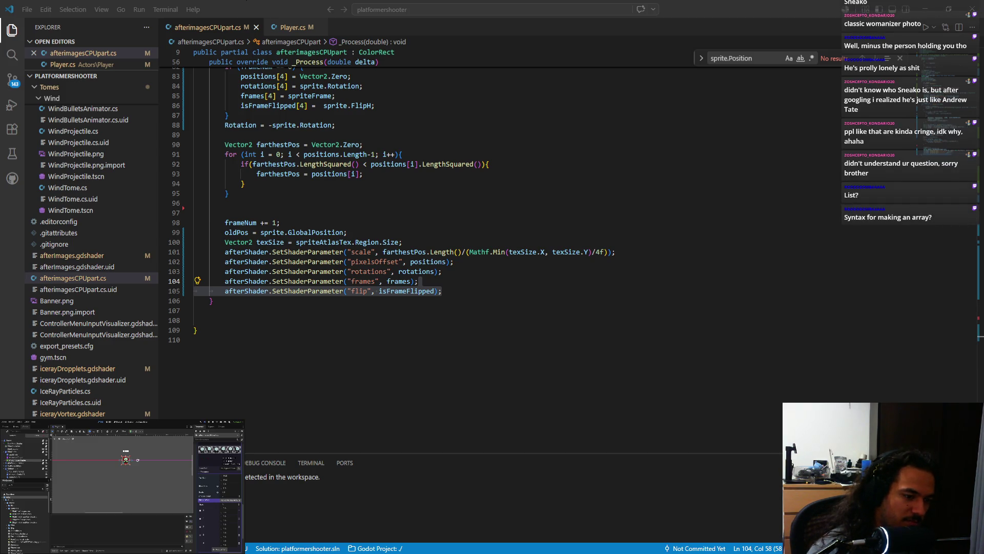
key("Return")
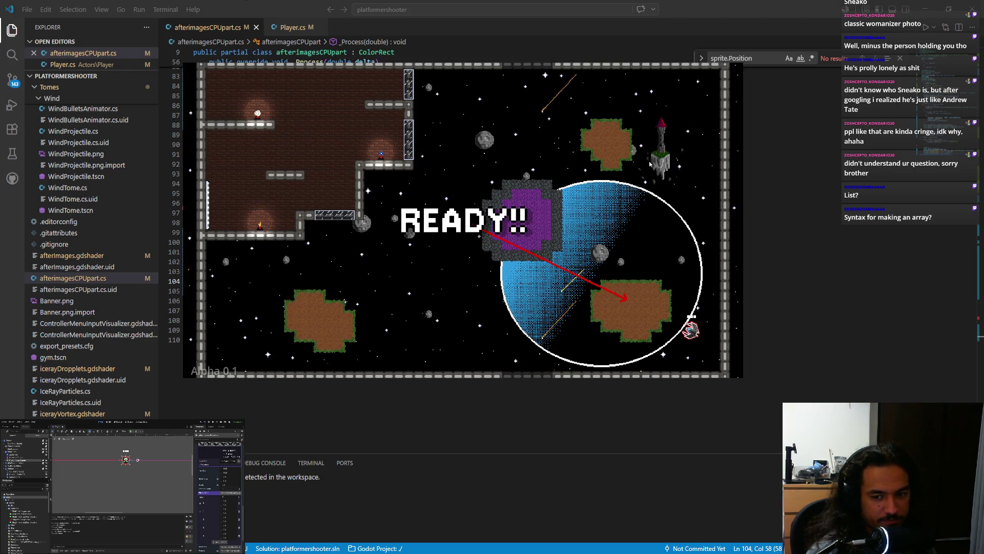
Fly the ship up and right to the top of the level, then up-left into the brick room, leaving afterimage trails.
key("w")
key("w")
key("w")
key("w")
key("w")
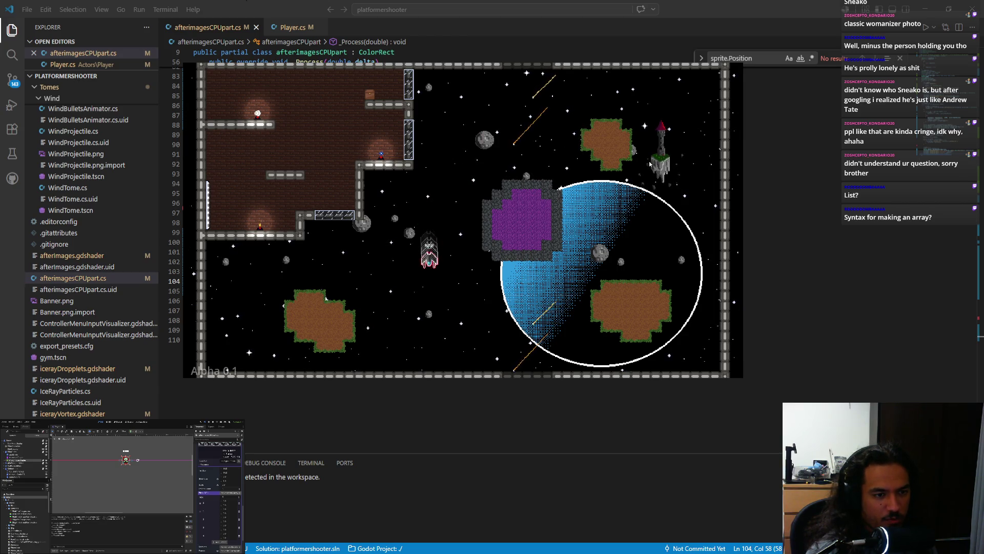
key("space")
key("d")
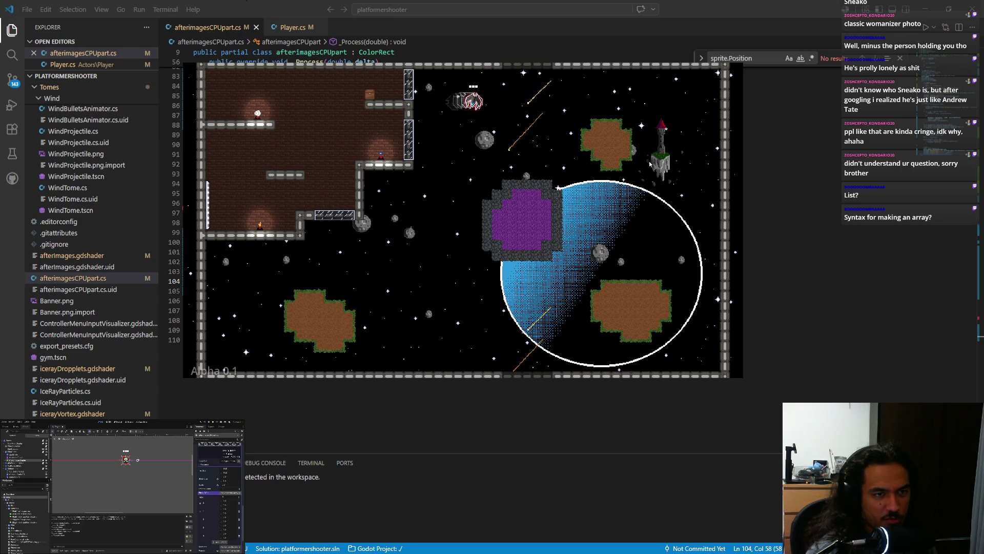
key("space")
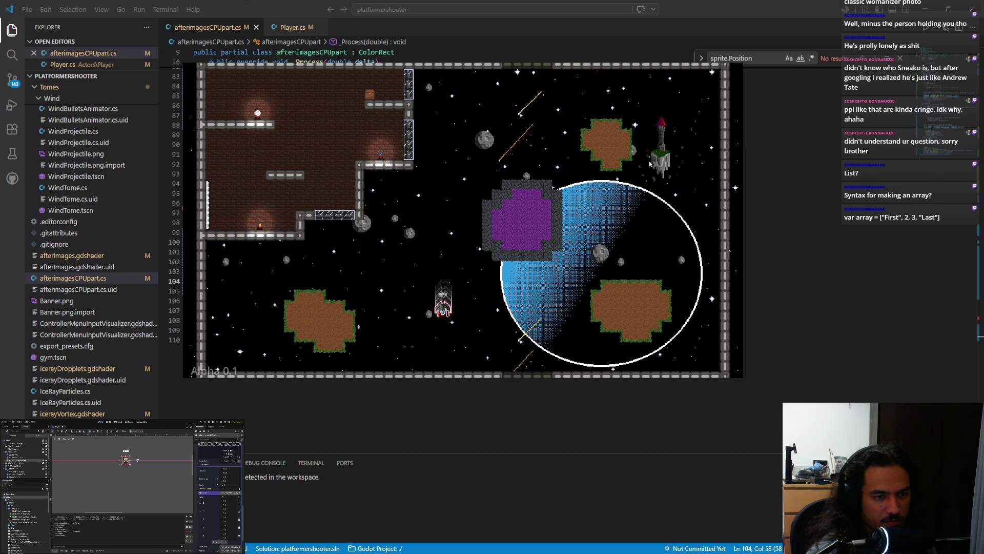
key("space")
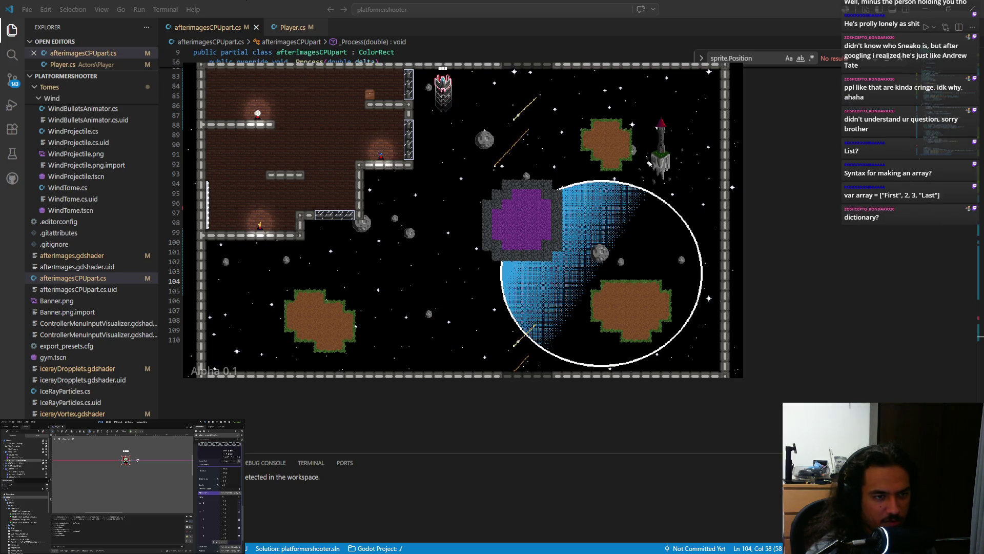
key("space")
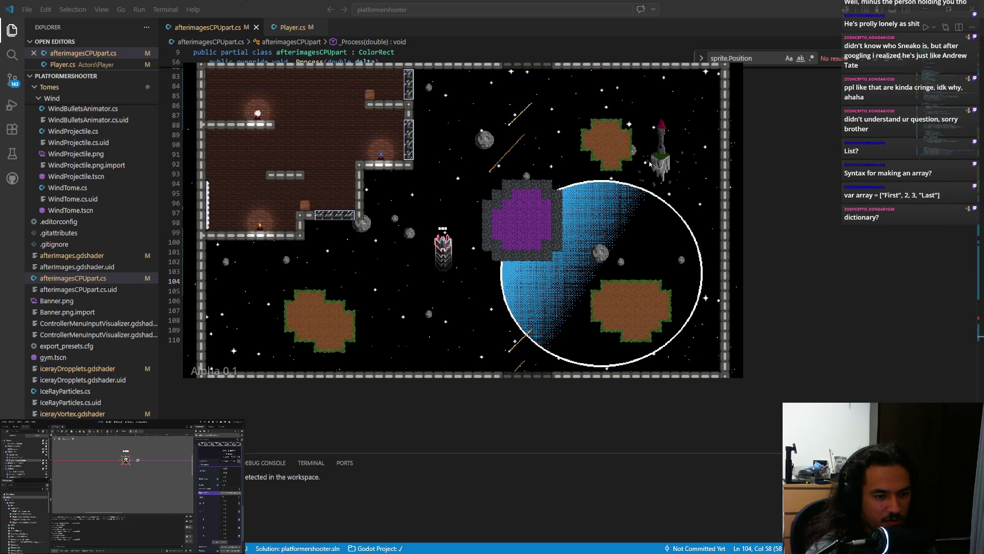
key("space")
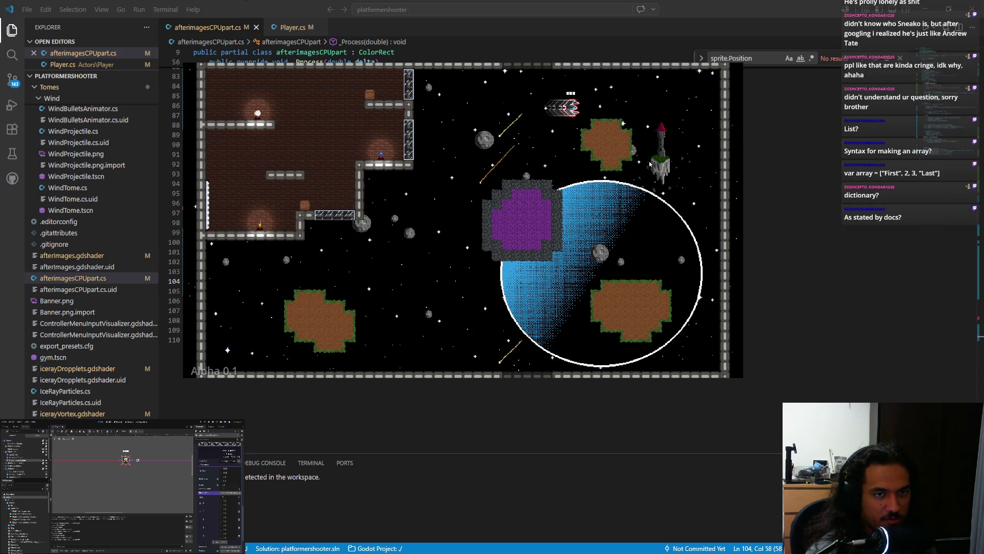
key("a")
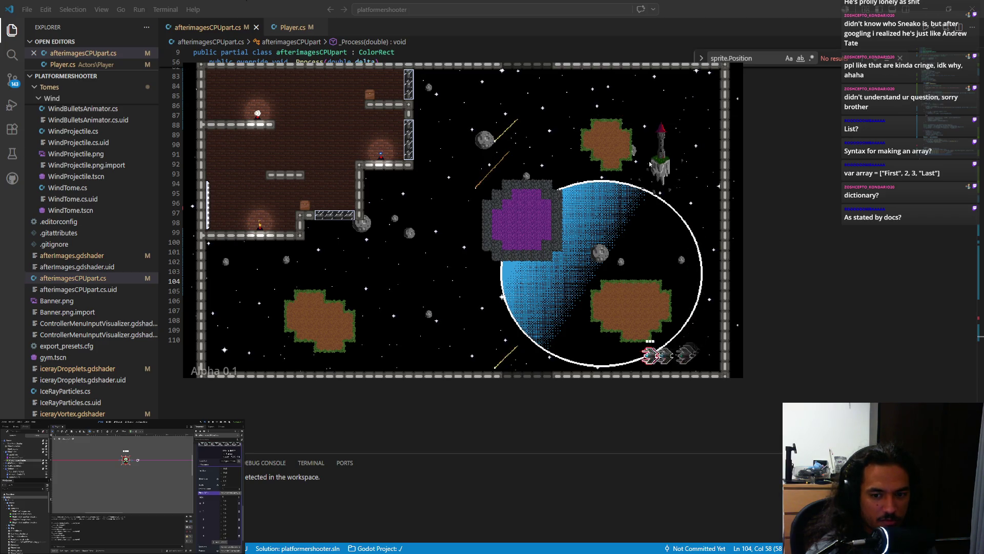
key("space")
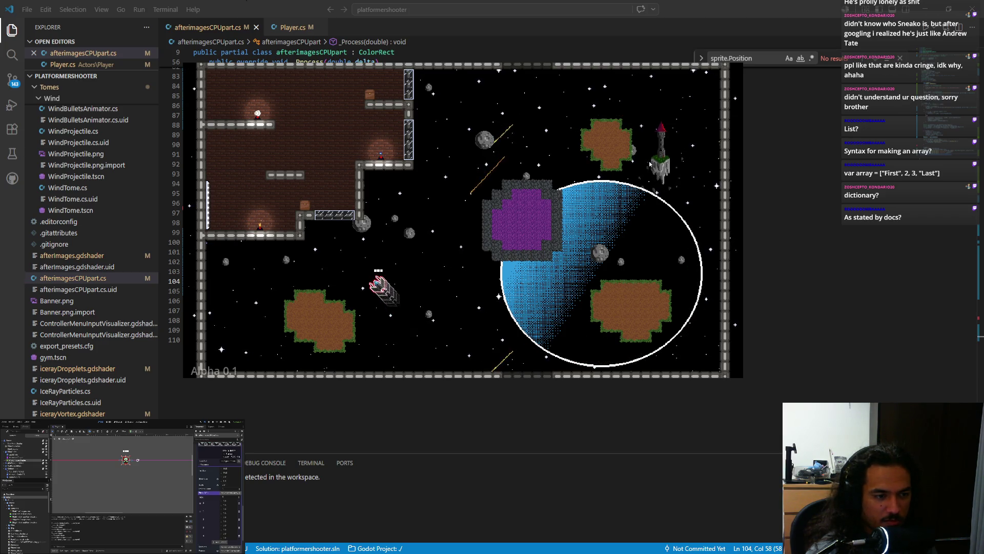
Move the ship left and right around the platform and lower room to watch the afterimages.
key("d")
key("a")
key("d")
key("space")
key("a")
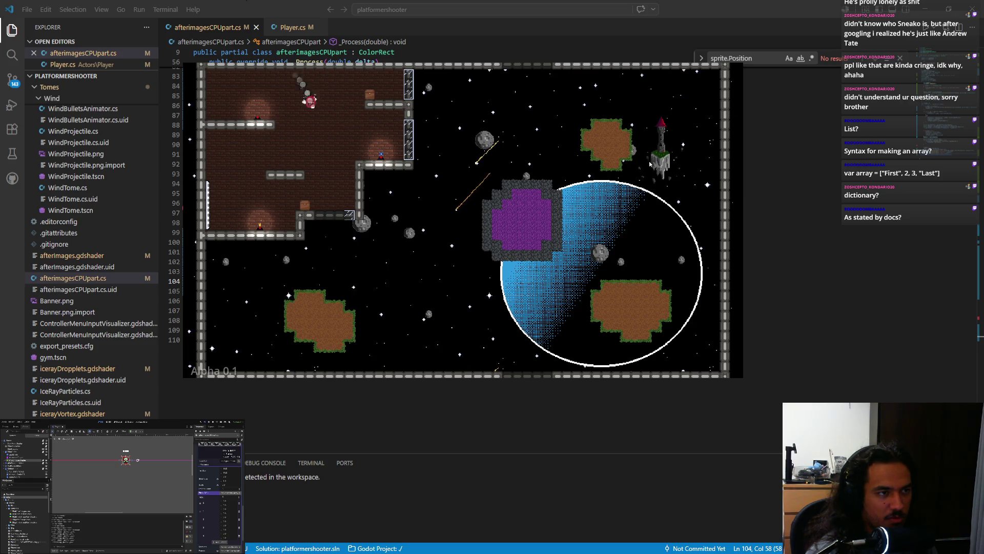
key("space")
key("d")
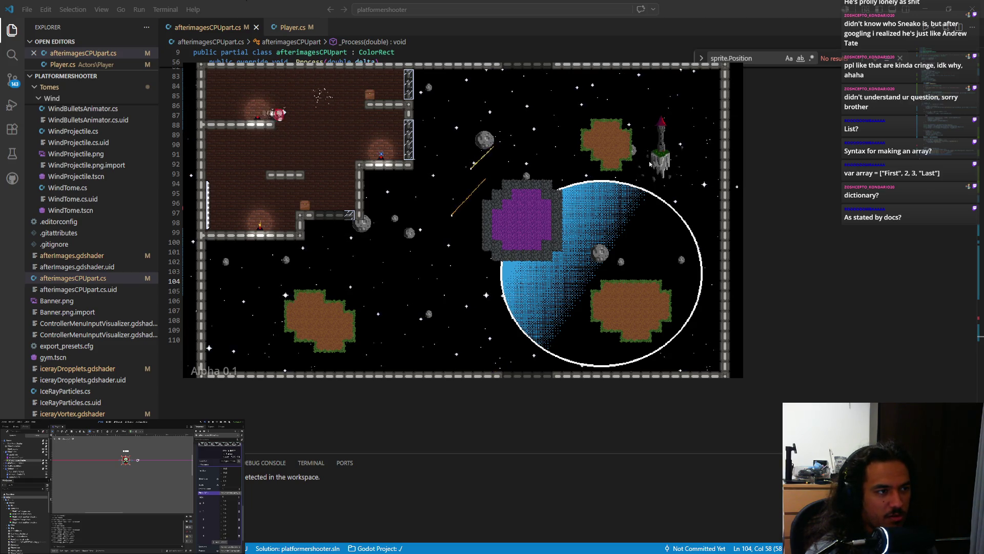
key("space")
key("a")
key("d")
key("space")
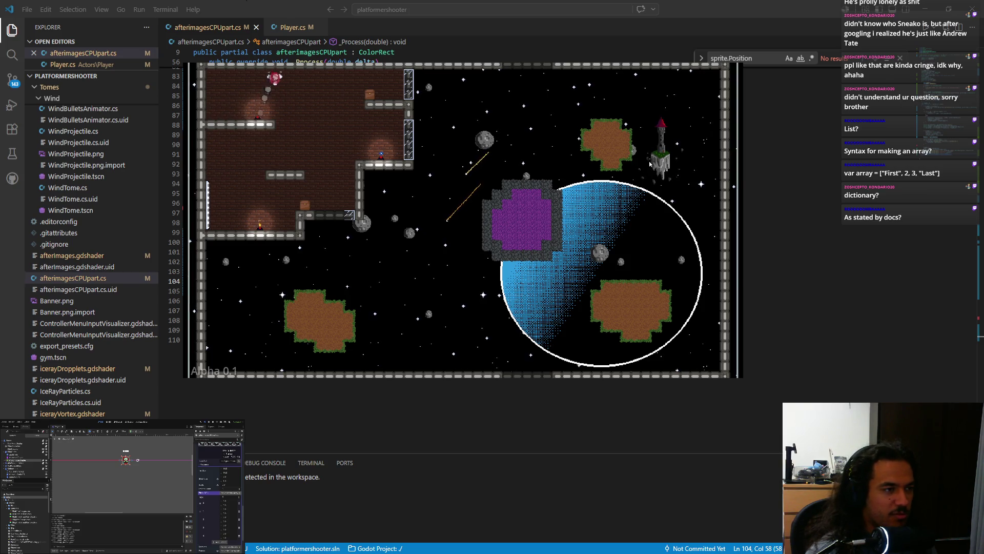
Pause the game and choose the quit option to exit the test run.
key("Escape")
key("Down")
key("Down")
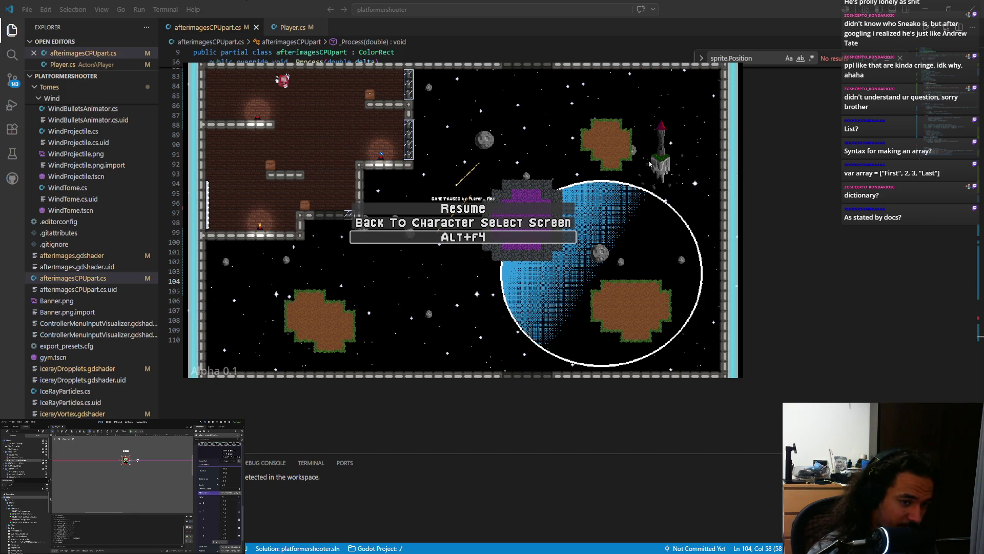
key("Return")
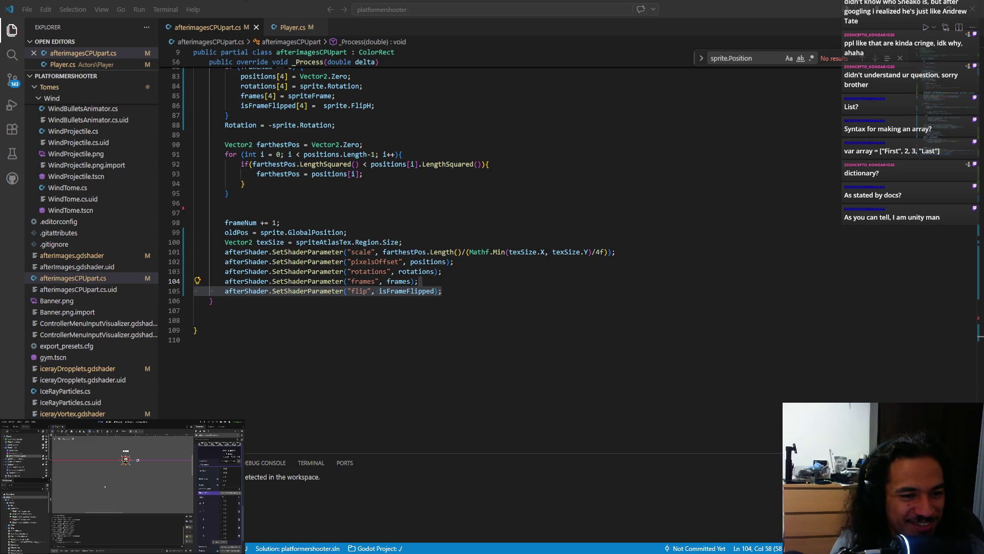
Review the shader parameter lines around 102–105 and place the cursor on the line passing the flip array.
left_click(491, 291)
scroll(491, 298, "up", 6)
scroll(491, 308, "down", 5)
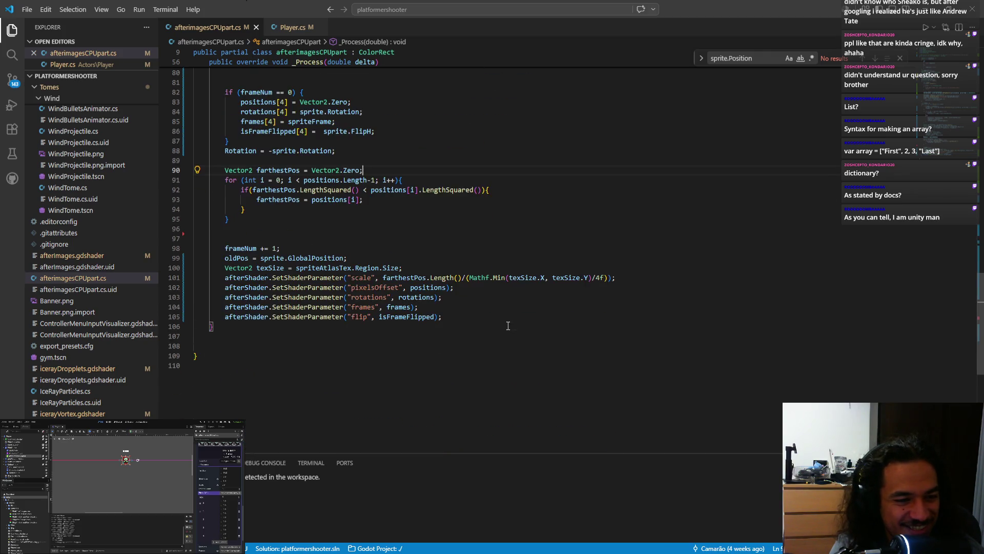
key("Up")
key("Down")
key("shift+Up")
key("shift+Up")
key("shift+Up")
key("shift+Down")
key("shift+Down")
key("shift+Down")
key("shift+Up")
key("shift+Up")
key("shift+Up")
key("Escape")
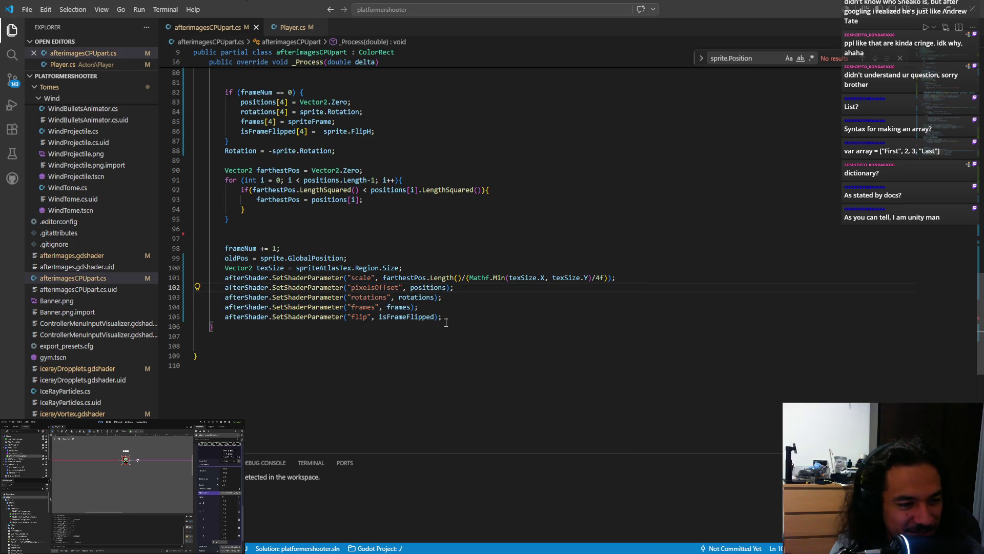
left_click(405, 317)
left_click(367, 316)
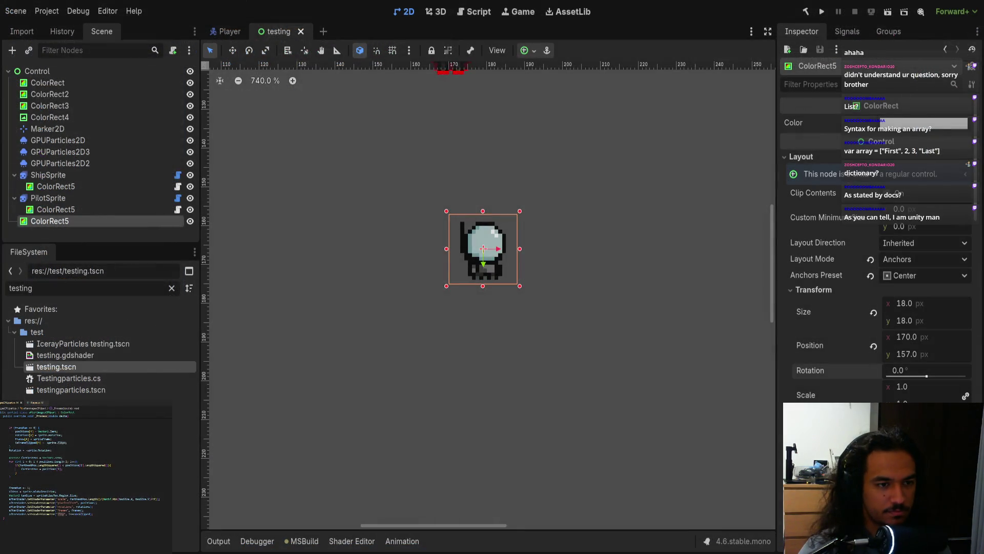
Move the ColorRect slightly left and up, then save the testing scene.
scroll(496, 293, "up", 3)
mouse_move(634, 307)
left_mouse_down()
mouse_move(580, 296)
mouse_move(543, 307)
left_mouse_up()
scroll(544, 307, "down", 3)
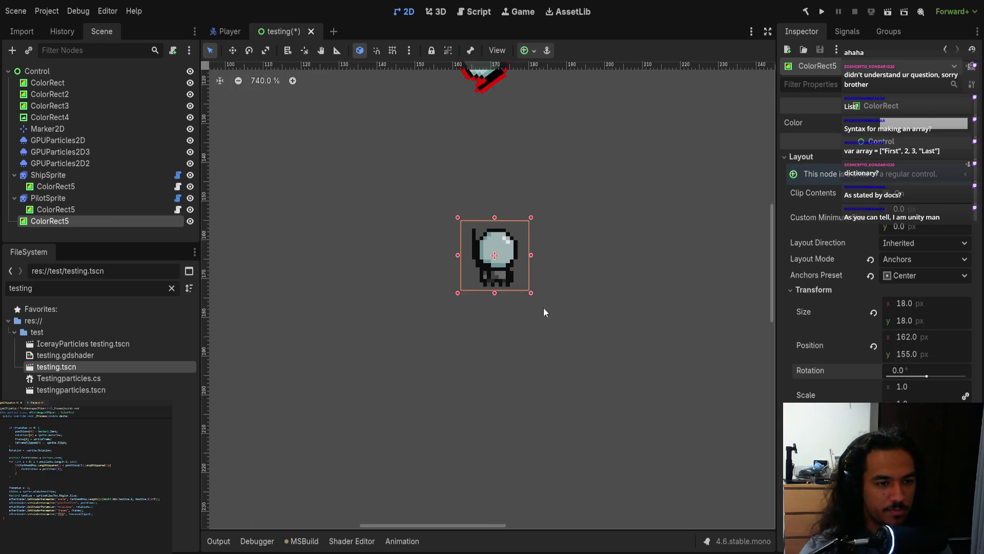
scroll(877, 257, "down", 10)
scroll(877, 256, "down", 5)
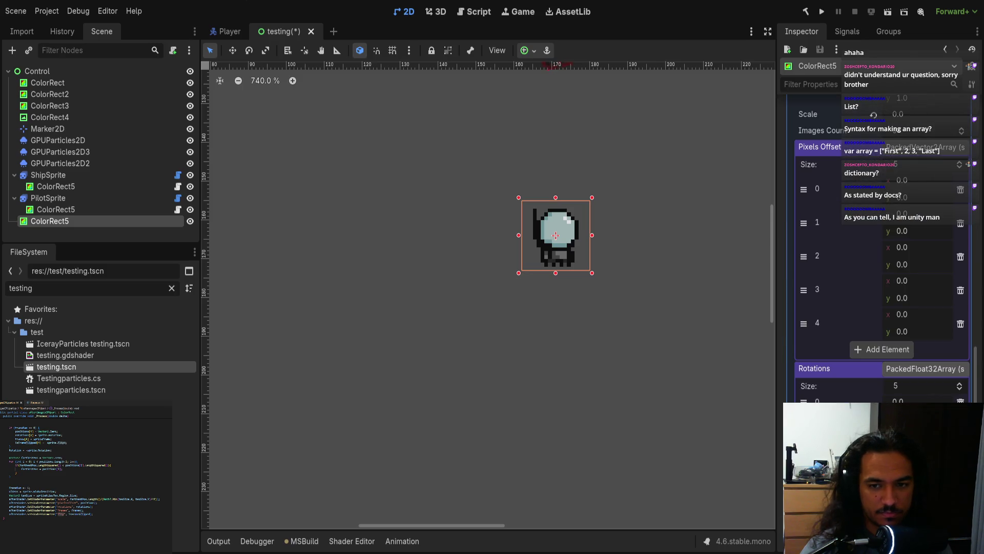
scroll(917, 399, "up", 2)
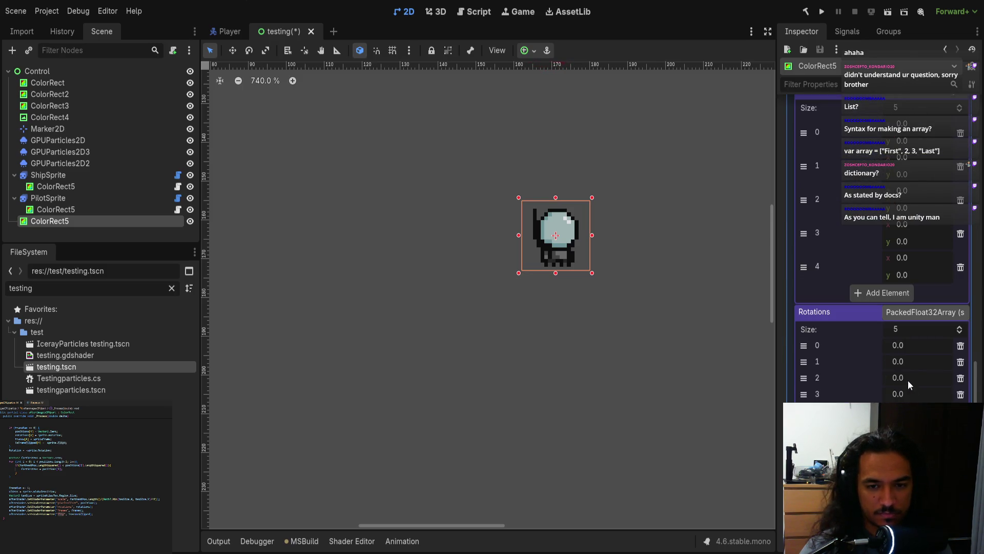
scroll(899, 392, "down", 2)
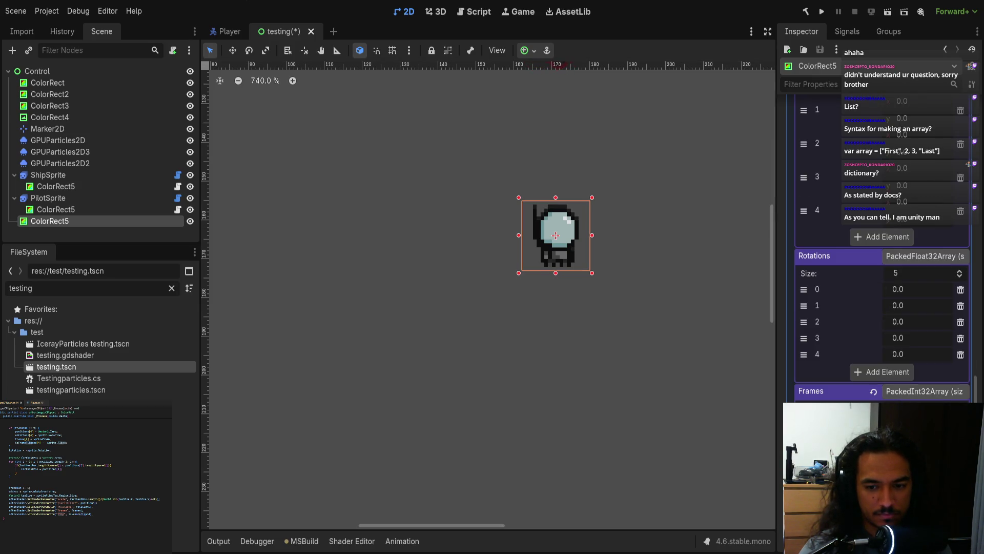
key("ctrl+s")
Set the shader Scale to 19.23 and push the first afterimage's pixel offset to 41.125.
scroll(609, 242, "up", 1)
scroll(850, 331, "up", 10)
scroll(896, 314, "down", 6)
mouse_move(906, 237)
left_mouse_down()
mouse_move(894, 237)
mouse_move(923, 237)
mouse_move(949, 269)
left_mouse_up()
scroll(911, 327, "up", 4)
left_click_drag(900, 342, 946, 342)
scroll(891, 288, "down", 5)
left_click_drag(905, 180, 936, 181)
Spread the remaining afterimage Pixels Offset x values leftward, setting the last one to 0.
left_click_drag(905, 214, 928, 214)
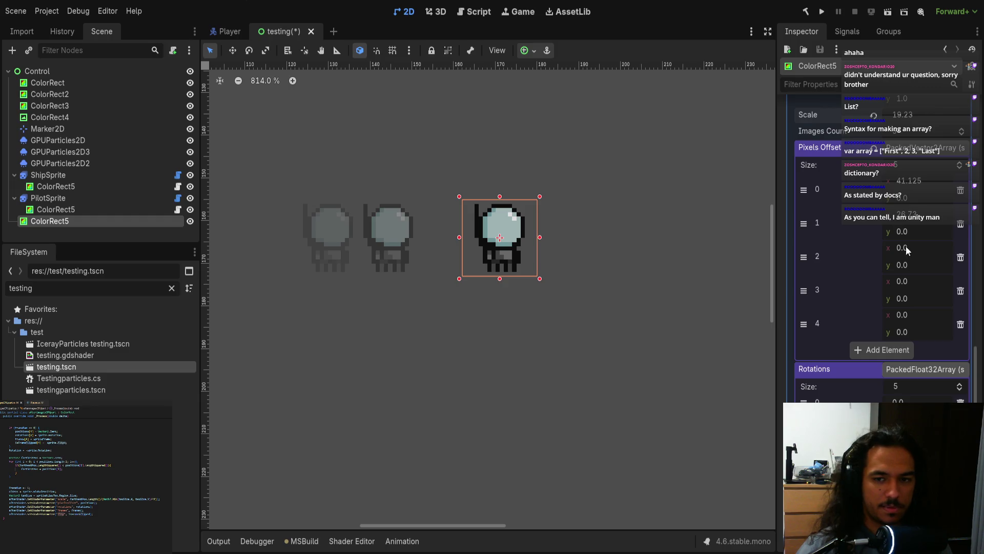
left_click_drag(902, 248, 927, 248)
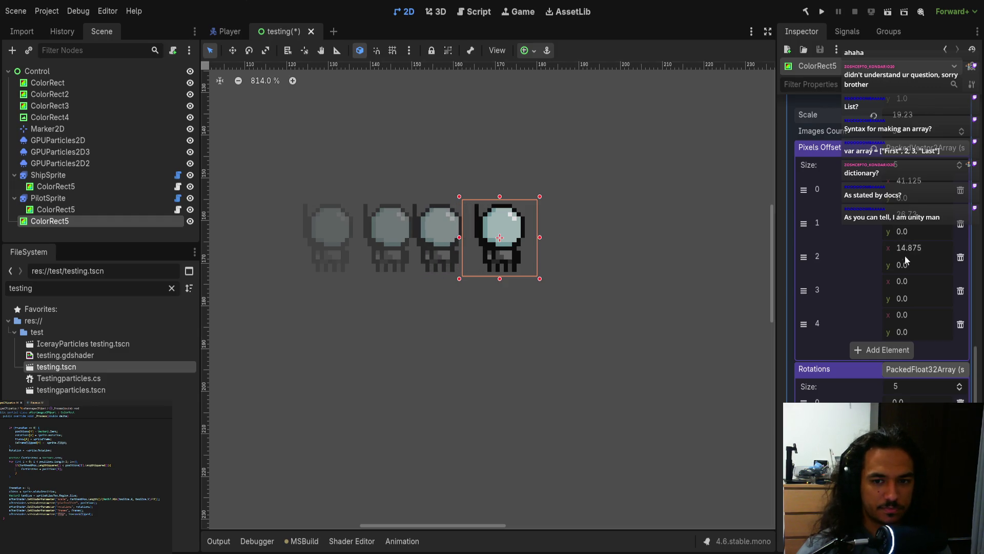
left_click_drag(903, 281, 916, 281)
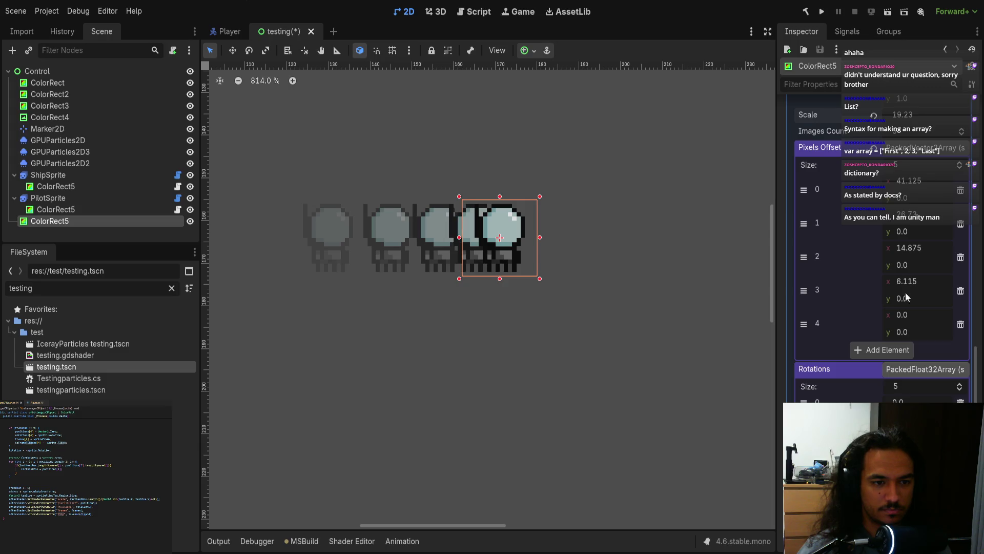
mouse_move(902, 315)
left_mouse_down()
mouse_move(882, 315)
mouse_move(898, 314)
left_mouse_up()
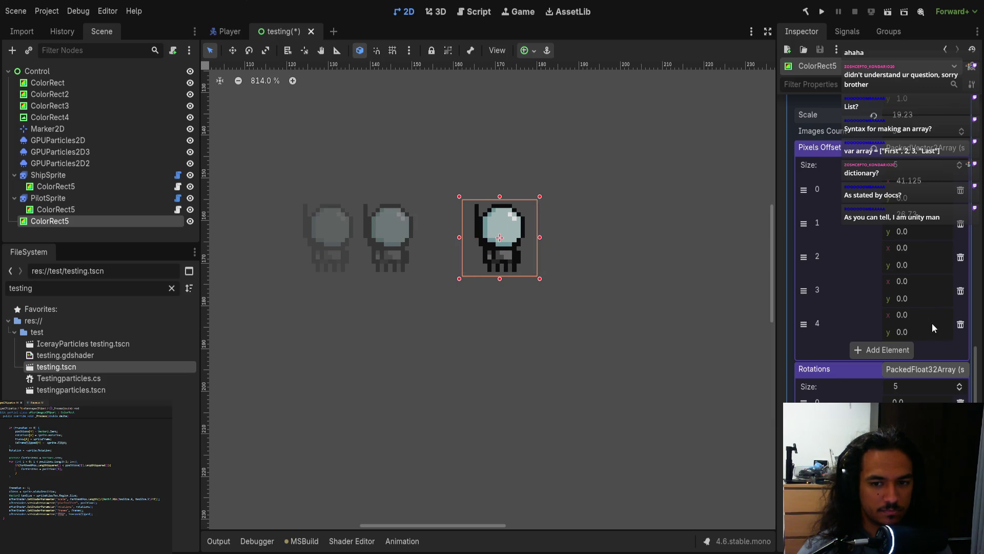
key("ctrl+z")
left_click(912, 315)
type("0")
key("Return")
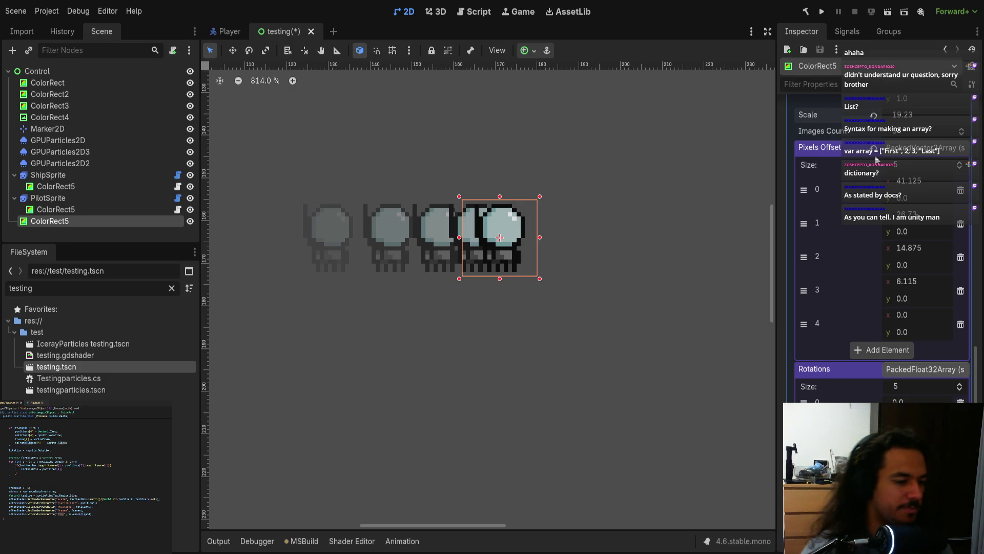
left_click(352, 541)
Tick the Flip array checkboxes for the first three afterimages.
scroll(899, 392, "down", 5)
scroll(899, 392, "down", 5)
scroll(898, 393, "up", 8)
scroll(893, 395, "down", 2)
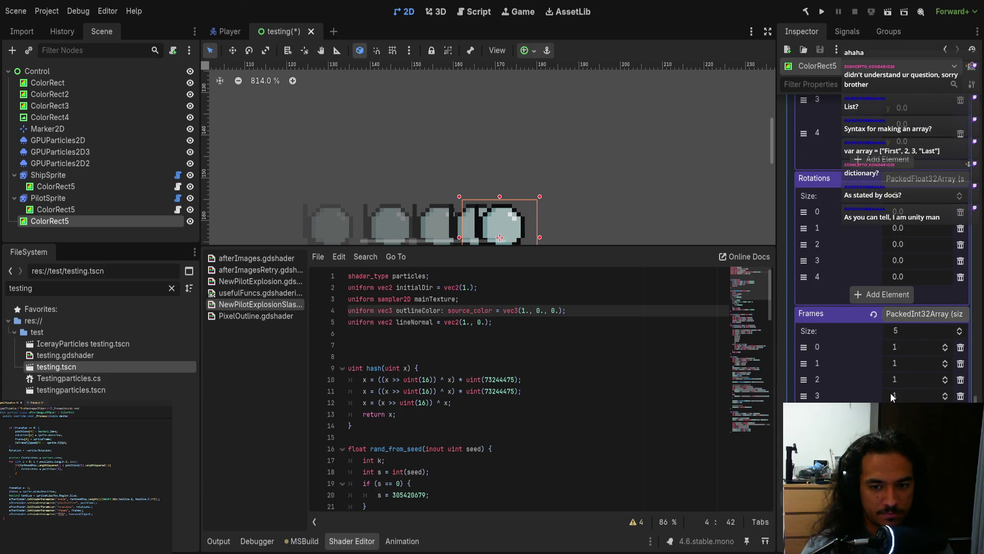
scroll(896, 218, "down", 3)
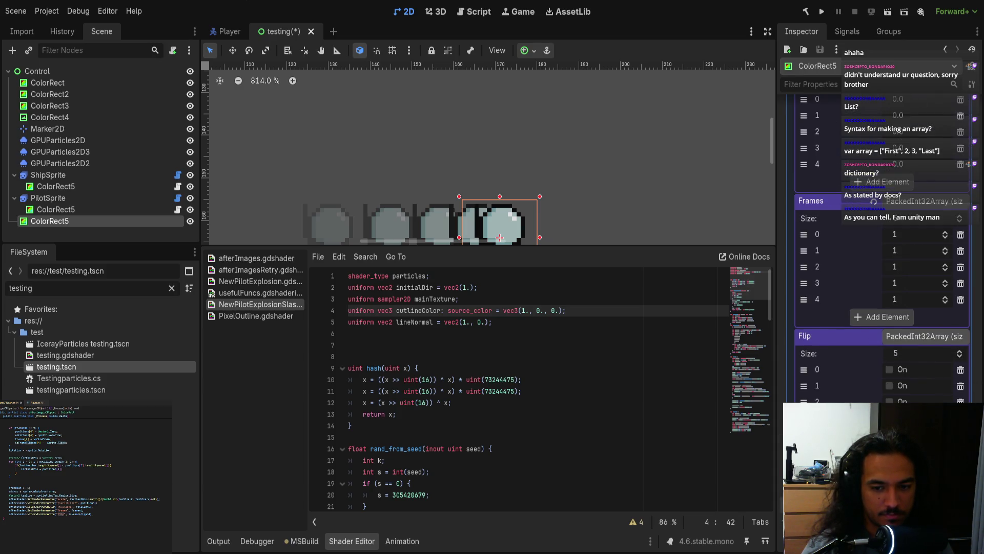
left_click(889, 401)
left_click(889, 385)
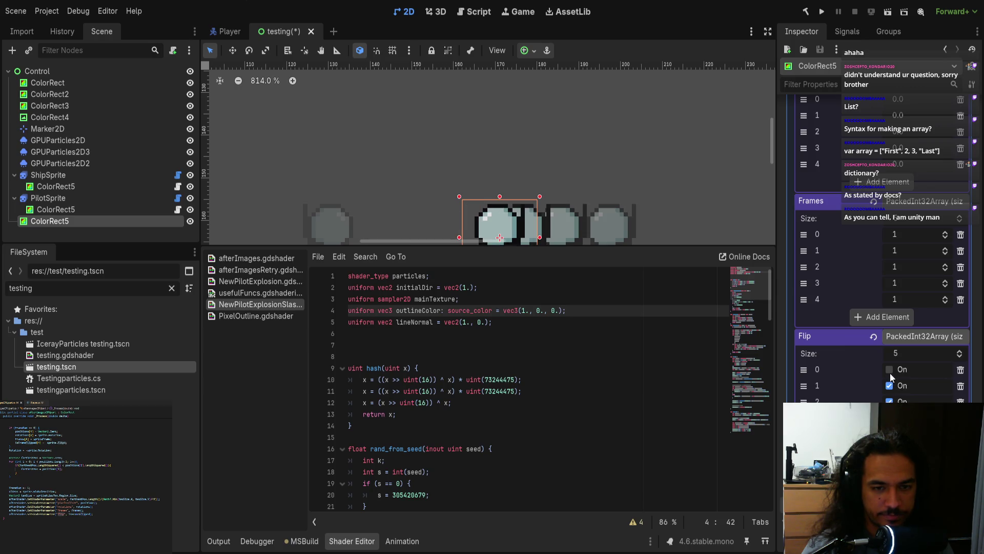
left_click(889, 369)
Make the scene view taller, leave Flip element 0 off and element 1 on, and save.
mouse_move(623, 246)
left_mouse_down()
mouse_move(624, 371)
mouse_move(627, 294)
left_mouse_up()
scroll(513, 405, "down", 10)
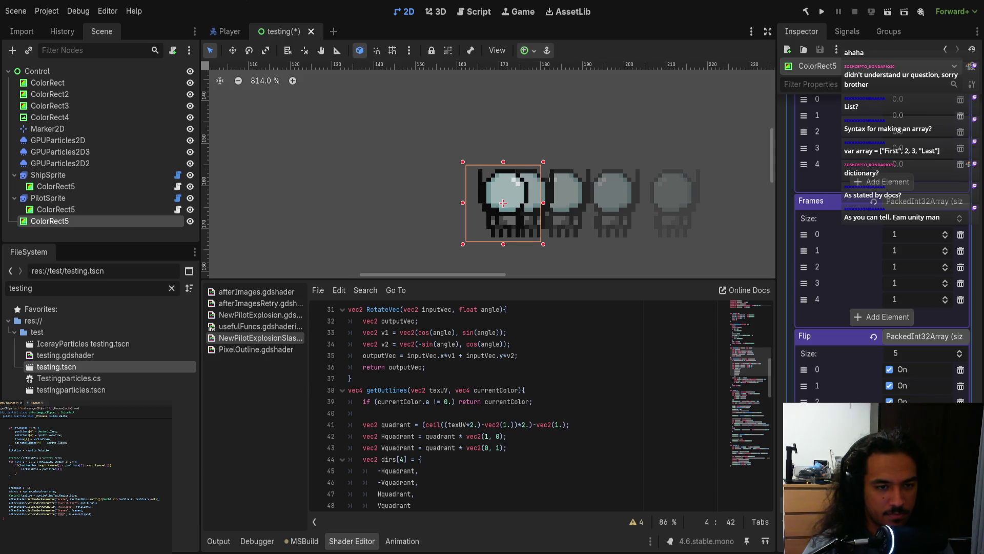
left_click(890, 386)
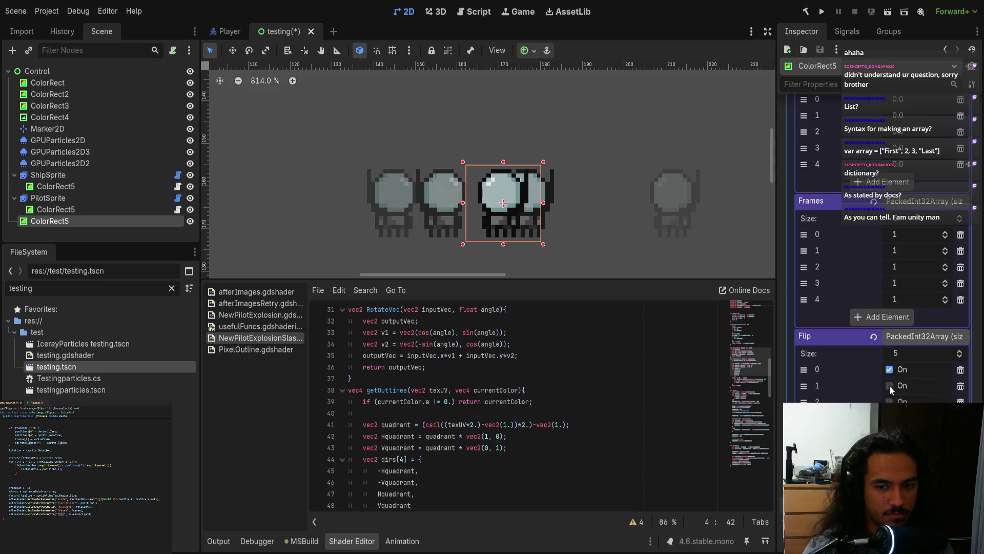
left_click(889, 370)
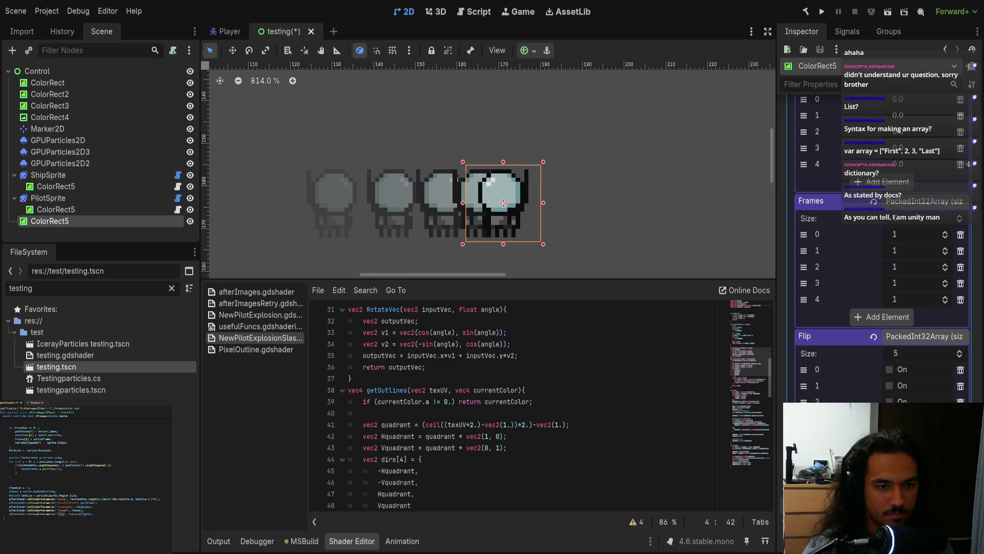
left_click(890, 386)
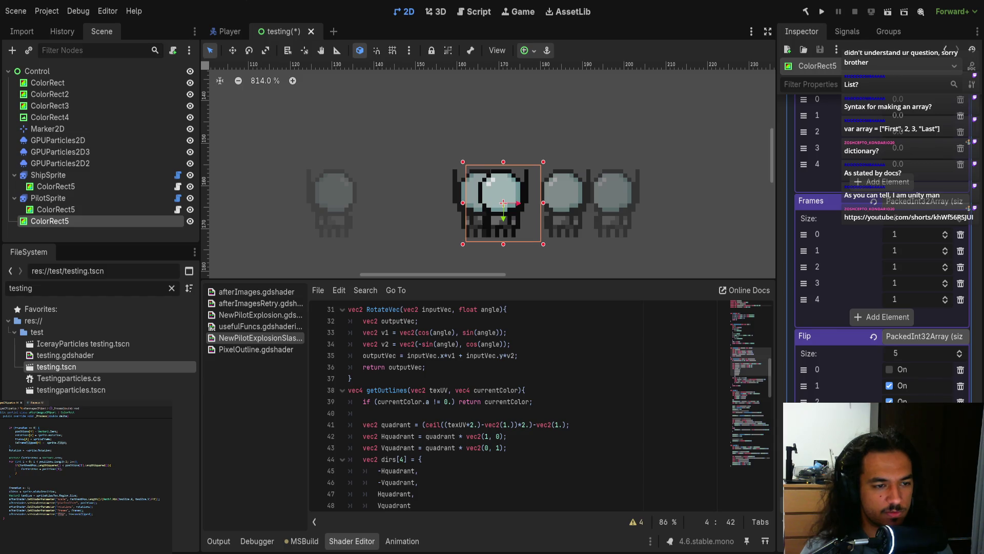
key("ctrl+s")
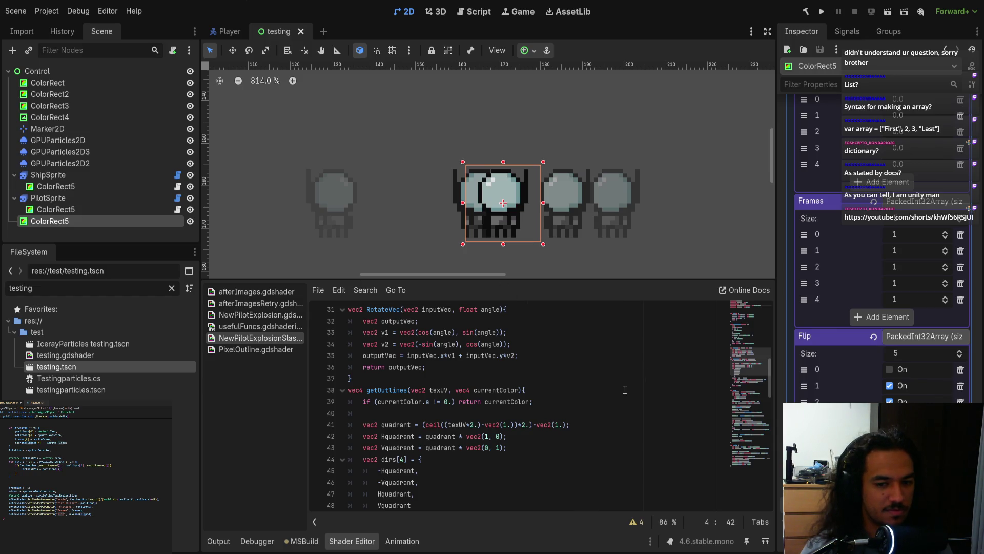
Scroll through the Inspector and bring up the afterImagesRetry shader code.
scroll(557, 428, "down", 3)
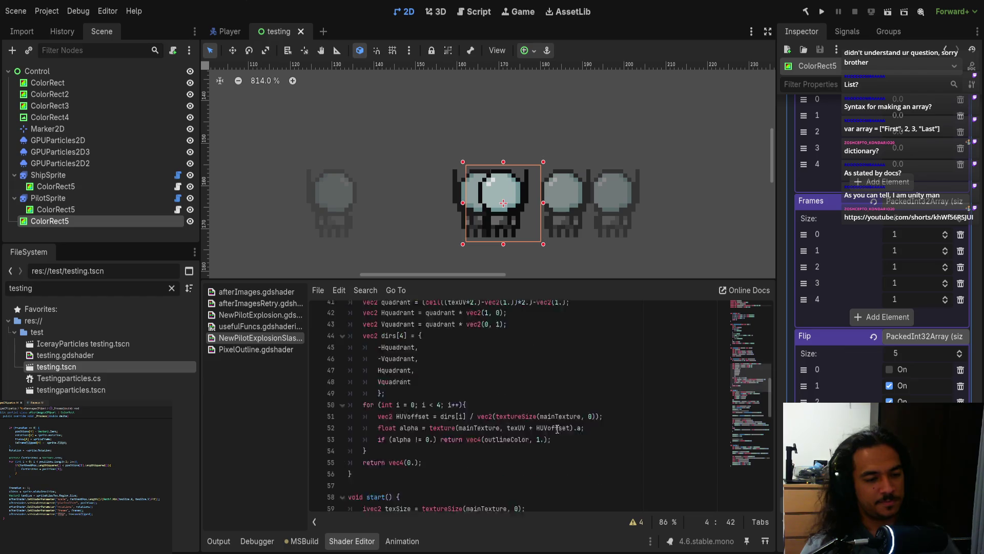
scroll(558, 429, "up", 2)
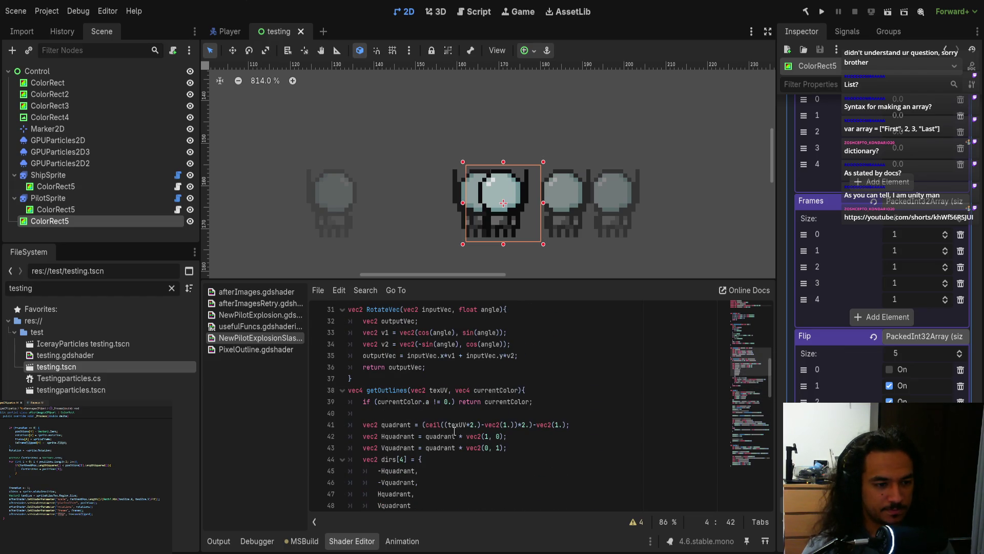
scroll(447, 436, "up", 3)
scroll(447, 437, "down", 6)
scroll(447, 437, "down", 4)
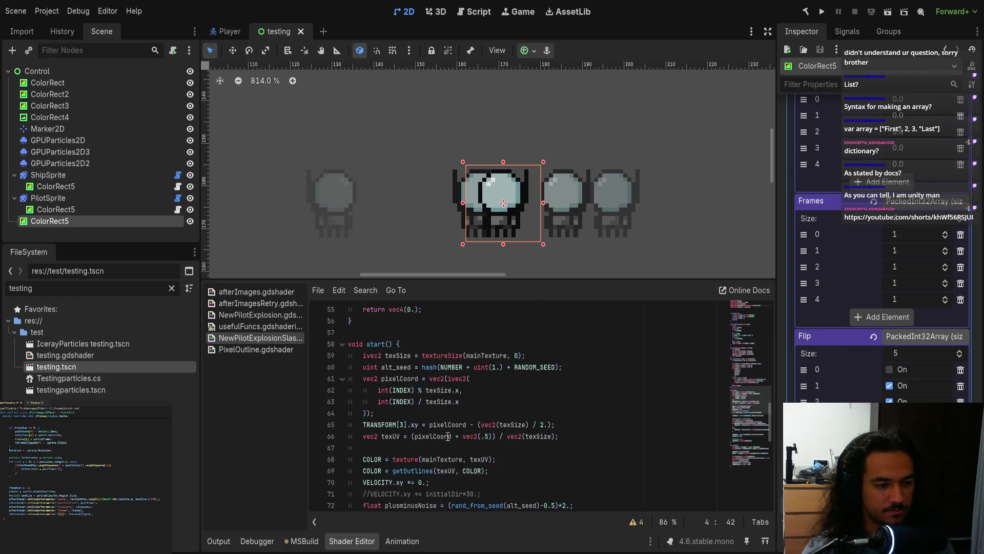
scroll(448, 436, "down", 1)
scroll(448, 437, "up", 6)
scroll(448, 437, "up", 8)
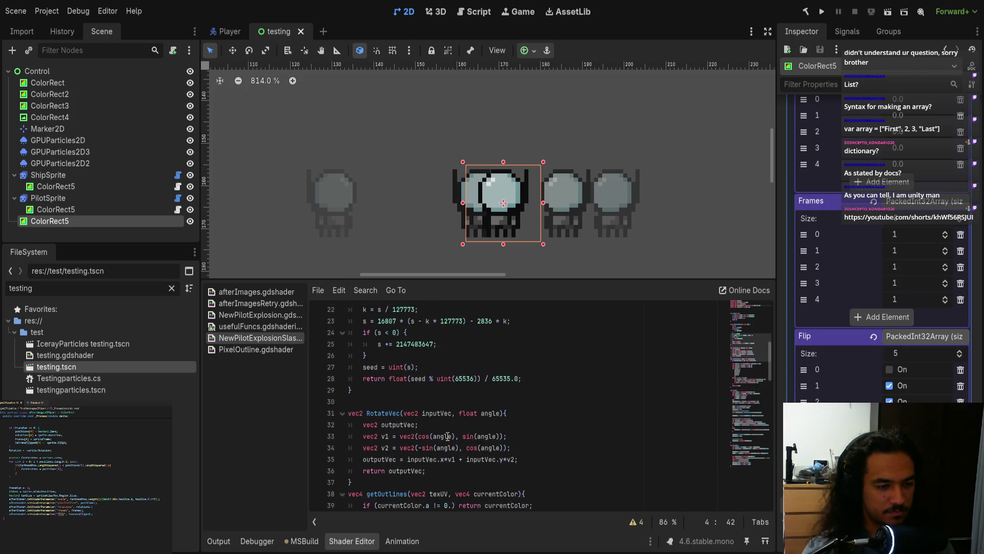
scroll(448, 437, "down", 19)
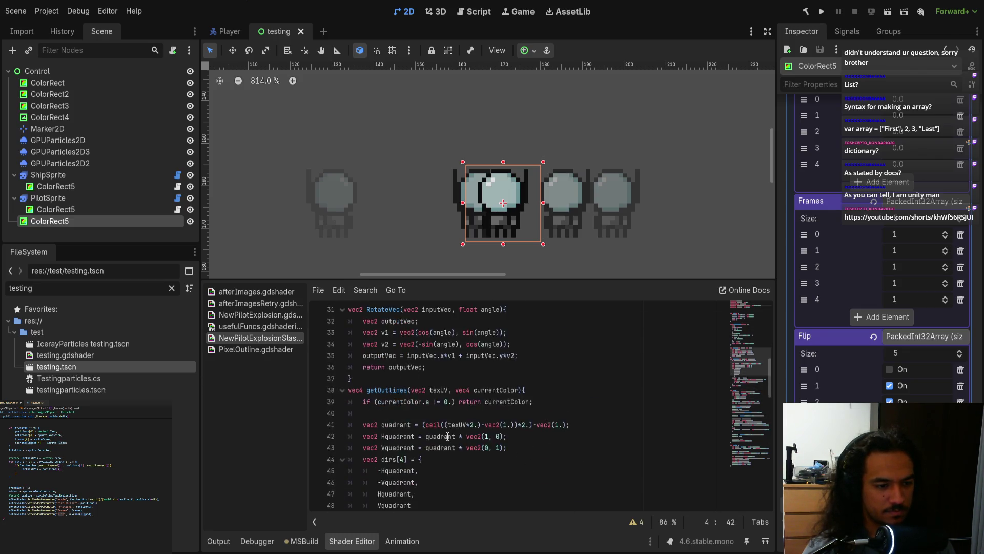
scroll(448, 436, "down", 4)
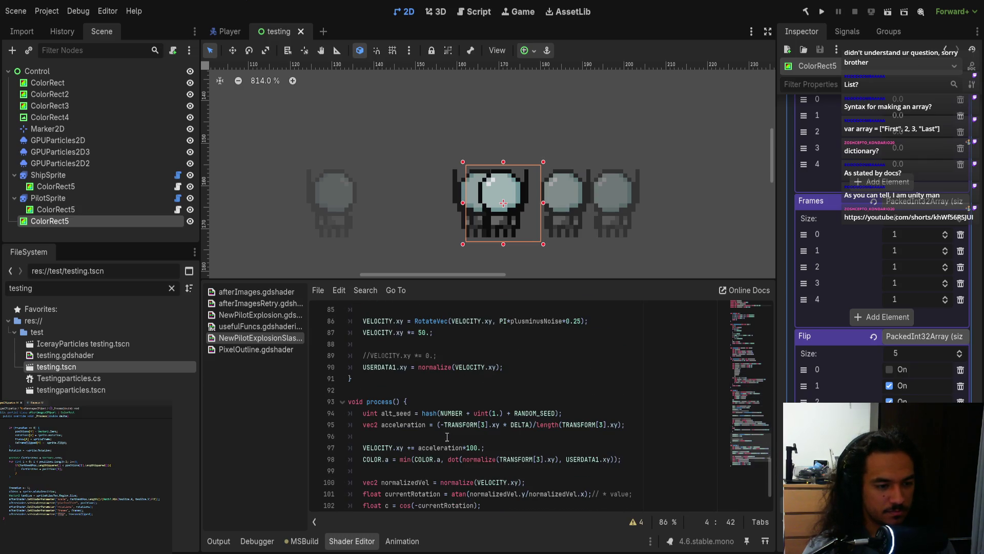
left_click(260, 303)
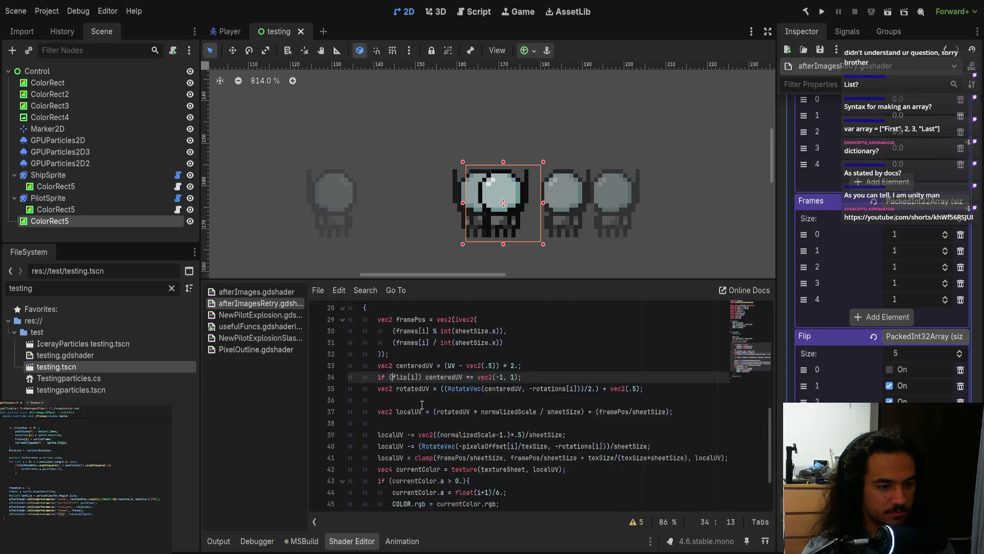
Delete the line 'if (flip[i]) centeredUV *= vec2(-1, 1);' and save the shader.
scroll(407, 416, "down", 2)
left_click_drag(378, 413, 538, 419)
key("BackSpace")
key("ctrl+s")
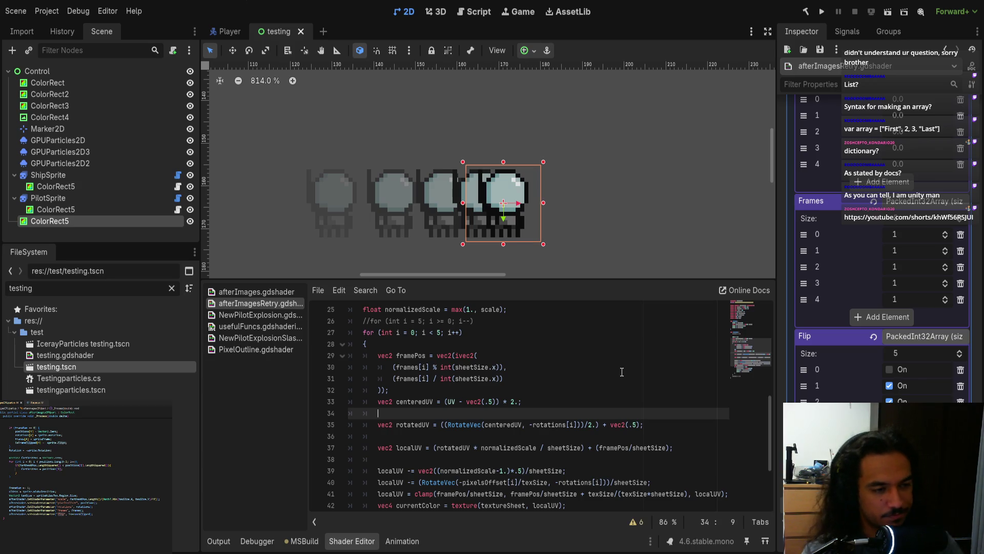
Leave line 34 blank without indentation and select the centeredUV variable on line 35.
key("Tab")
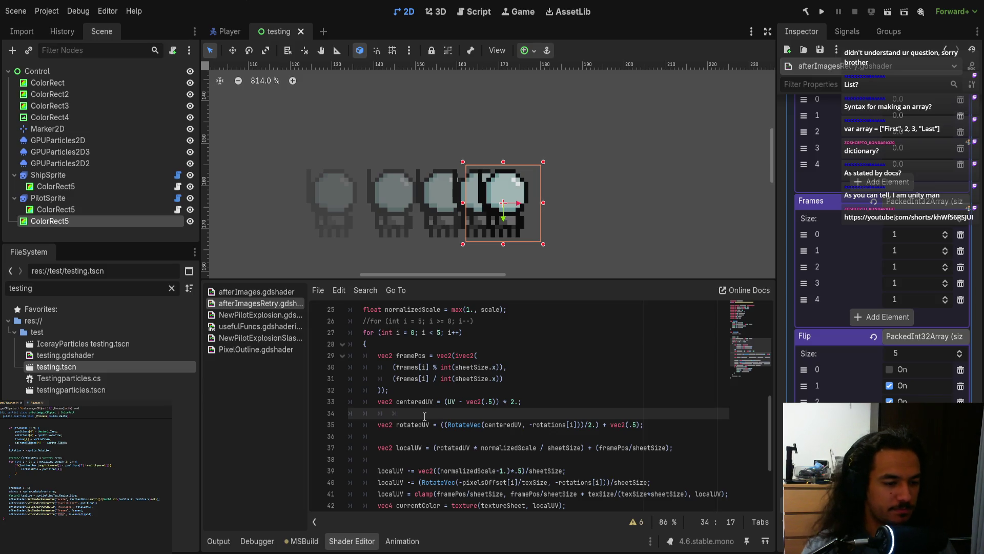
key("BackSpace")
key("BackSpace")
scroll(483, 463, "down", 3)
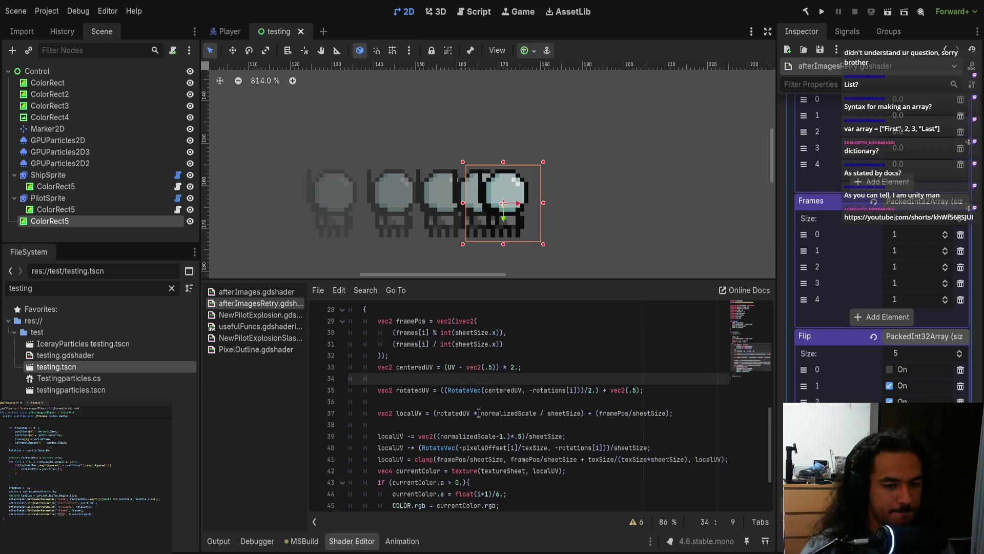
double_click(499, 394)
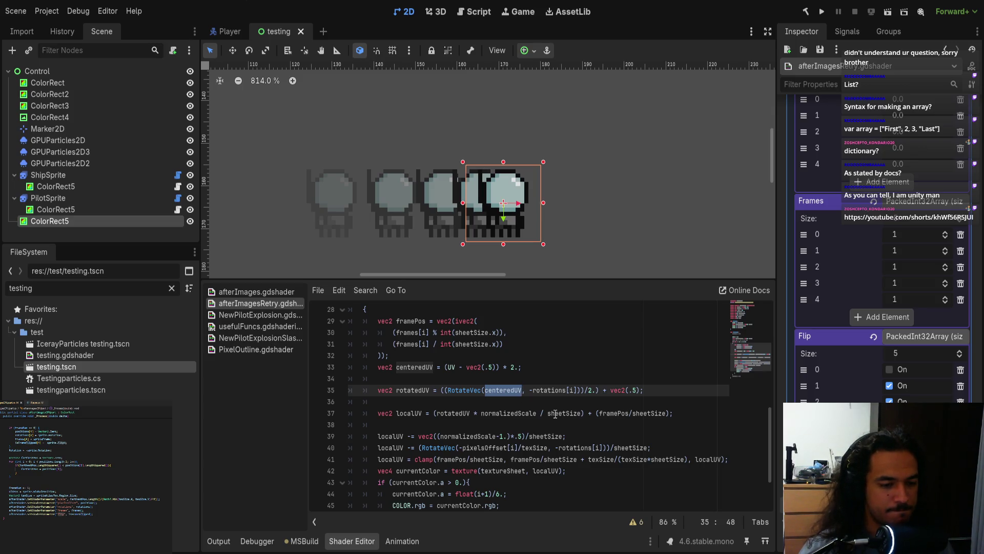
scroll(556, 414, "down", 2)
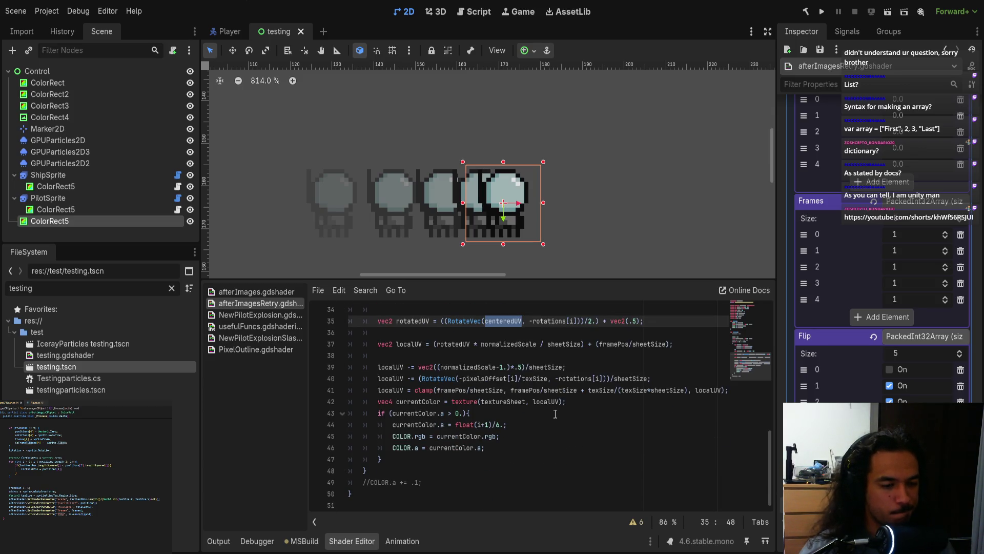